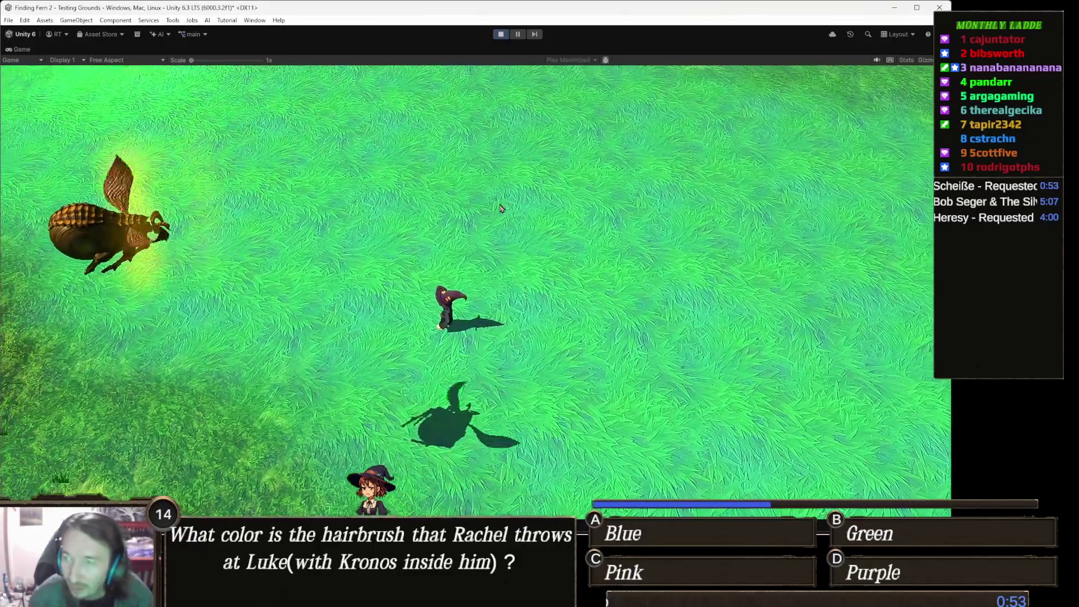
- Stop the Unity play test and switch to the Gamedle tab in Chrome
{"action": "key", "text": "Escape"}
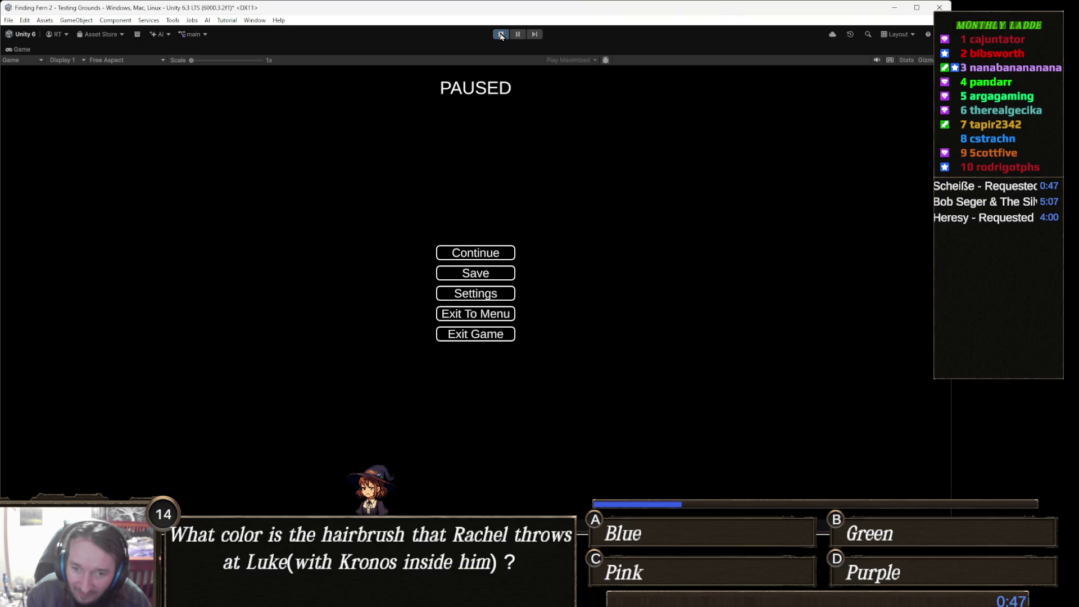
{"action": "left_click", "coordinate": [501, 35]}
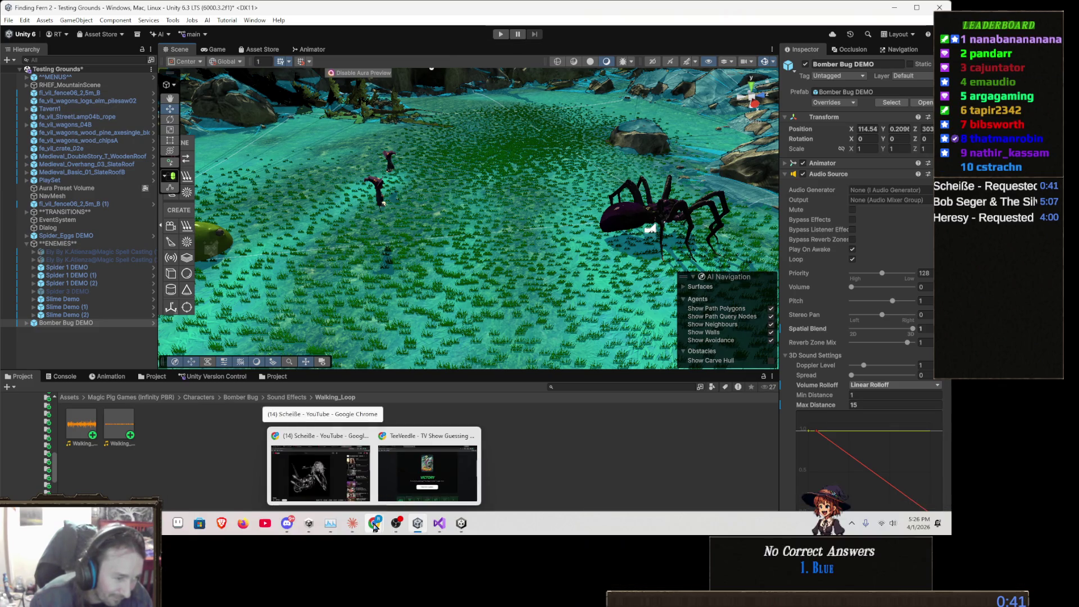
{"action": "left_click", "coordinate": [375, 527]}
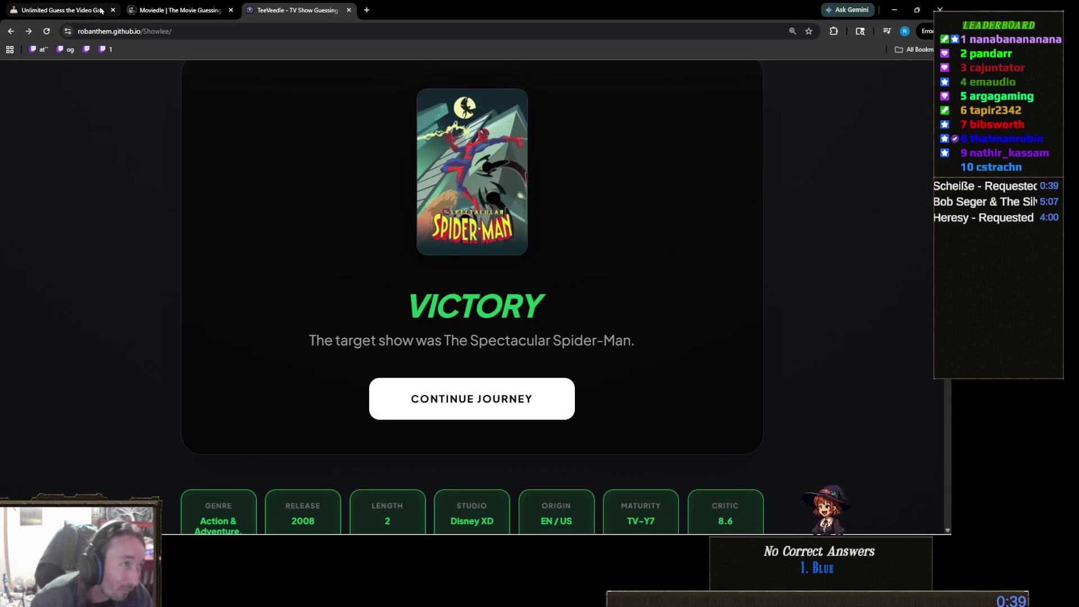
{"action": "left_click", "coordinate": [62, 10]}
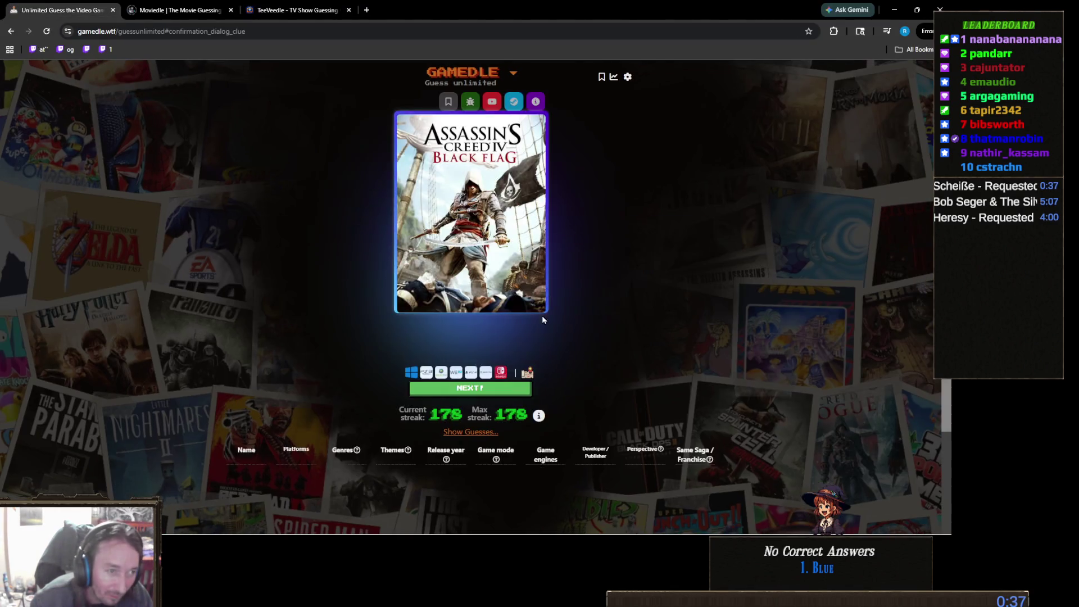
- Start a new Gamedle round and guess Dishonored
{"action": "left_click", "coordinate": [487, 390]}
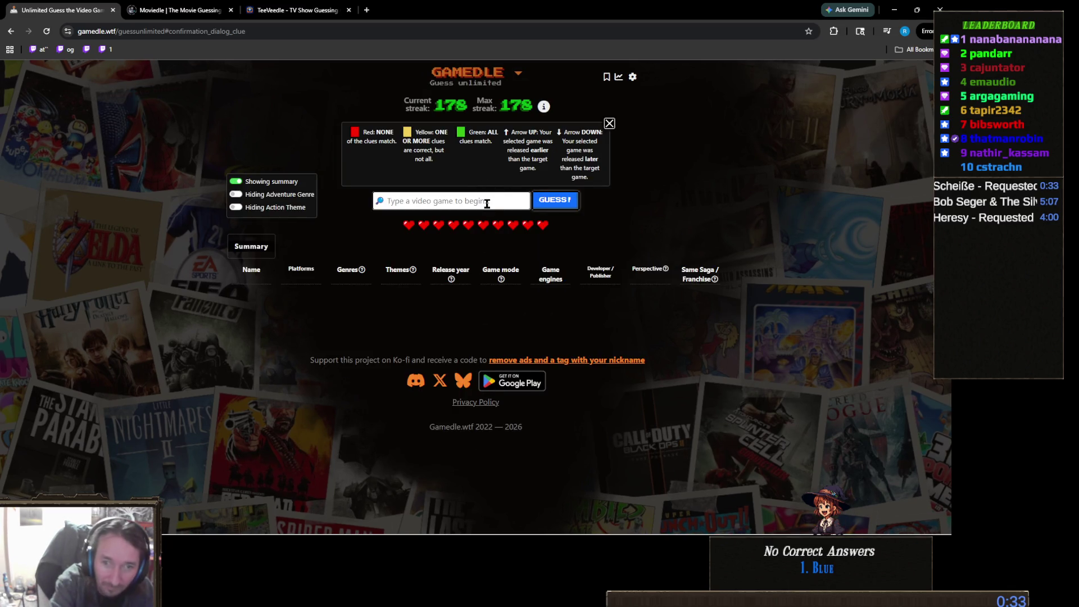
{"action": "type", "text": "dish"}
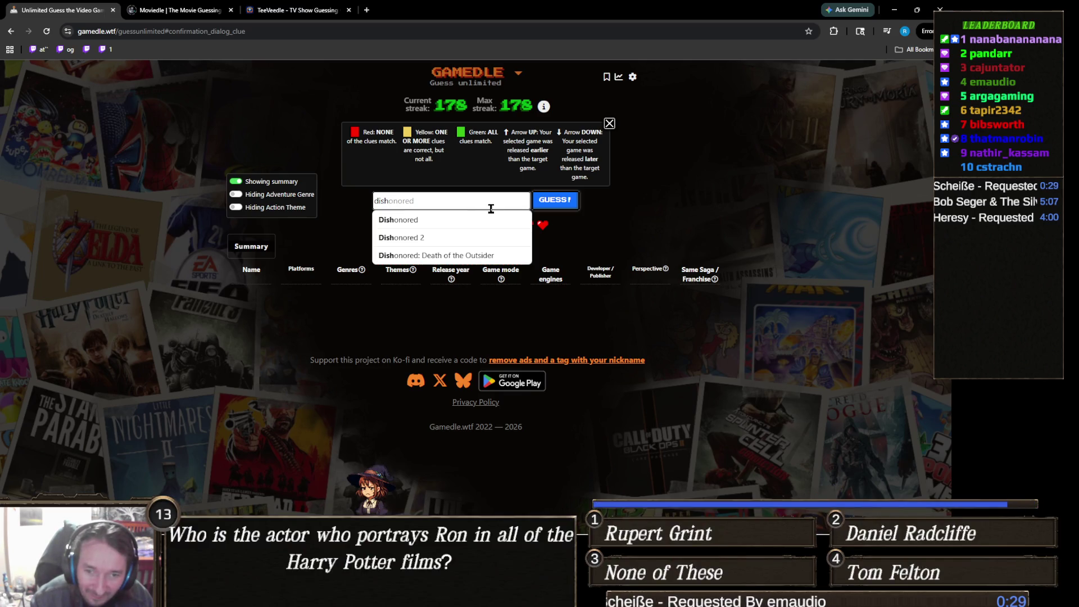
{"action": "left_click", "coordinate": [489, 220]}
{"action": "left_click", "coordinate": [553, 200]}
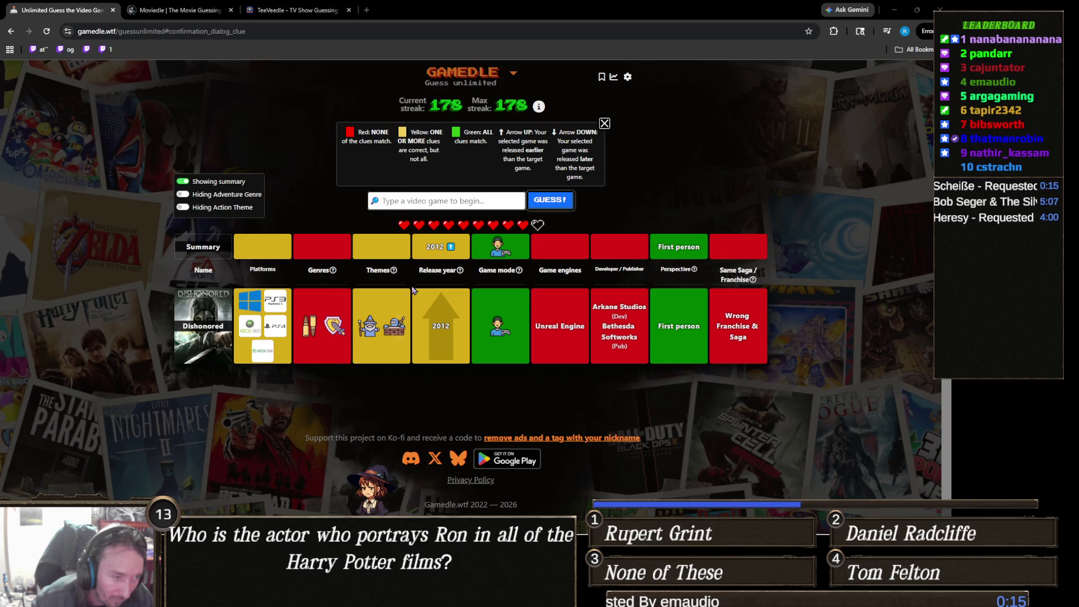
- Guess Outer Wilds as the second Gamedle entry
{"action": "left_click", "coordinate": [482, 200]}
{"action": "type", "text": "outer"}
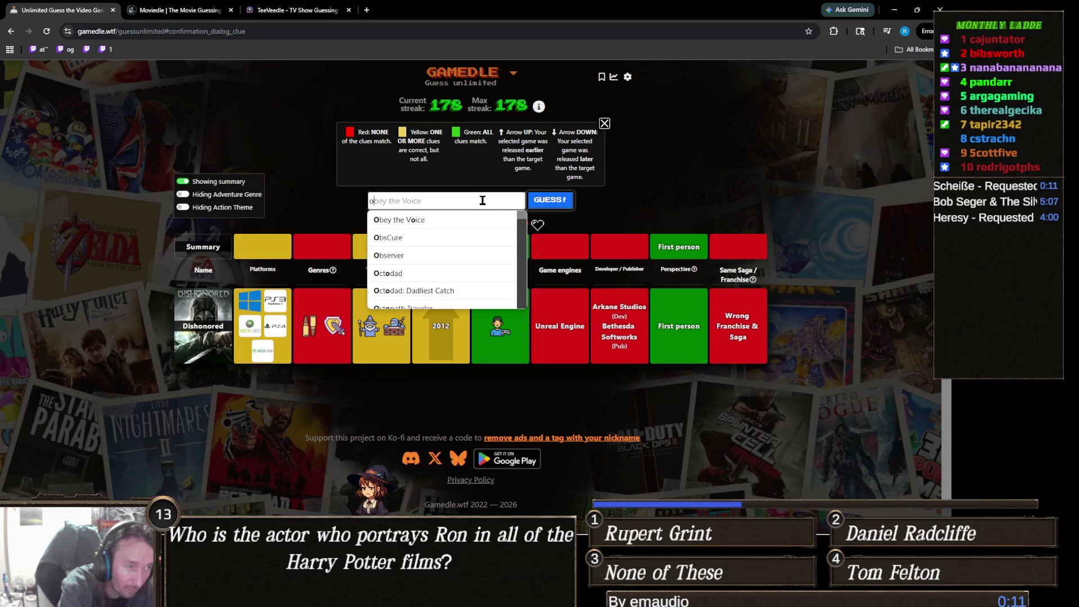
{"action": "left_click", "coordinate": [444, 217]}
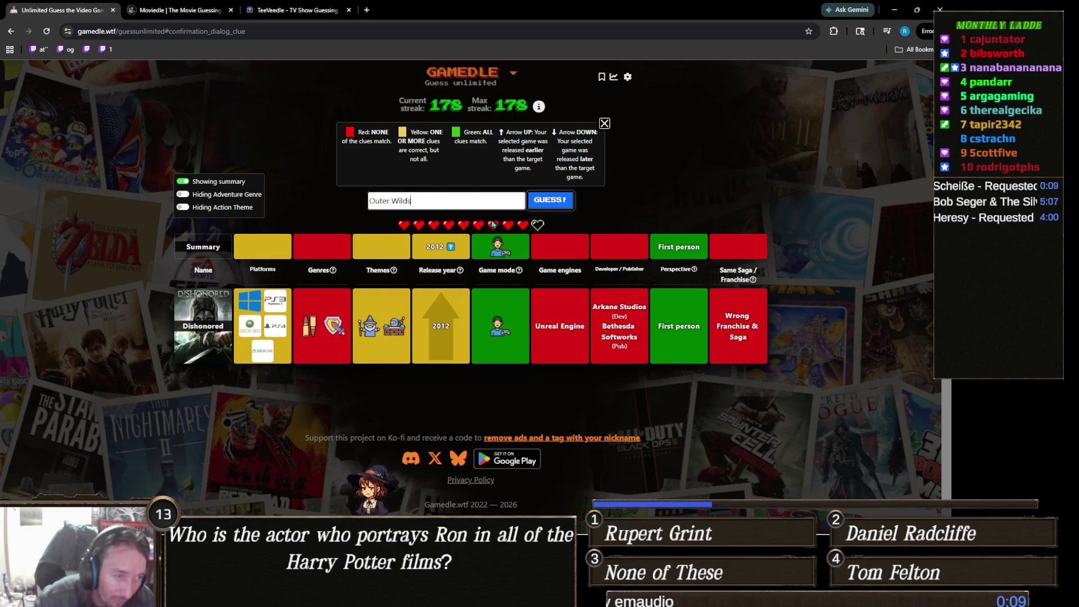
{"action": "left_click", "coordinate": [539, 200]}
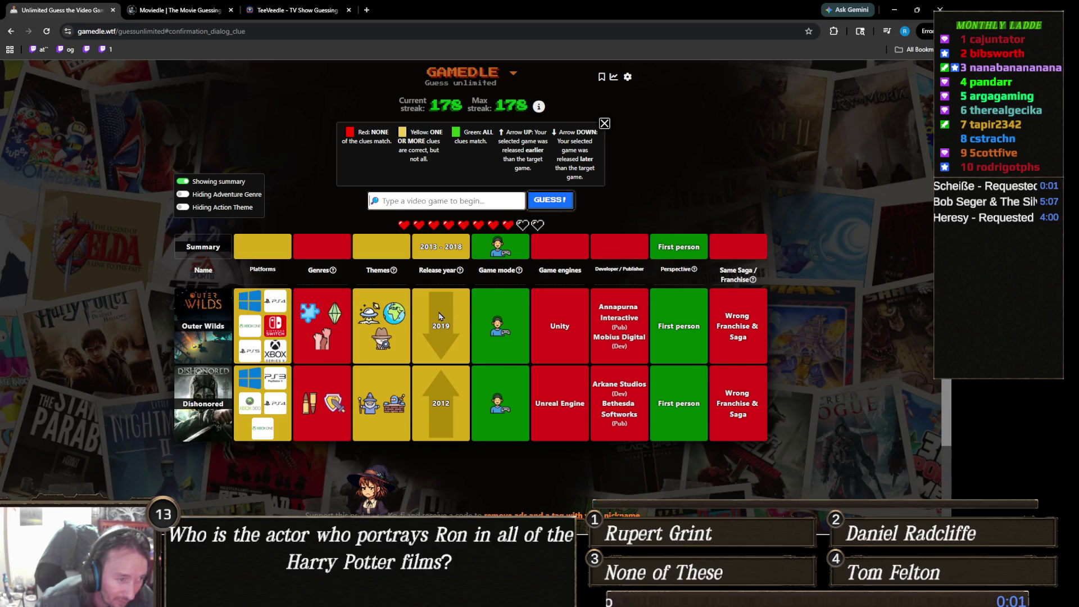
{"action": "mouse_move", "coordinate": [394, 323]}
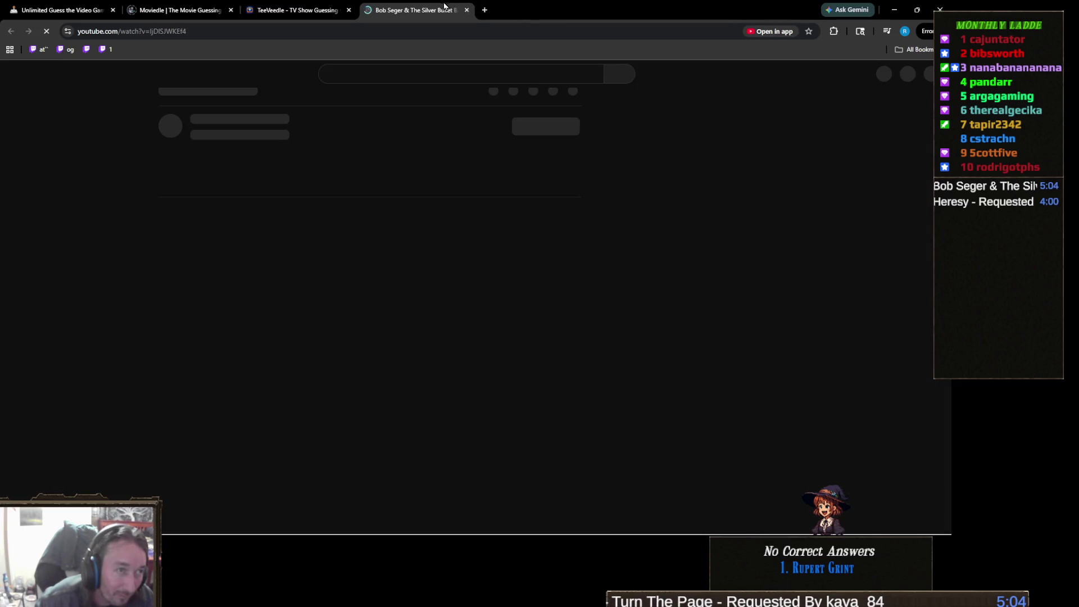
- Close the Bob Seger YouTube tab and return to the Gamedle game tab
{"action": "left_click", "coordinate": [466, 10]}
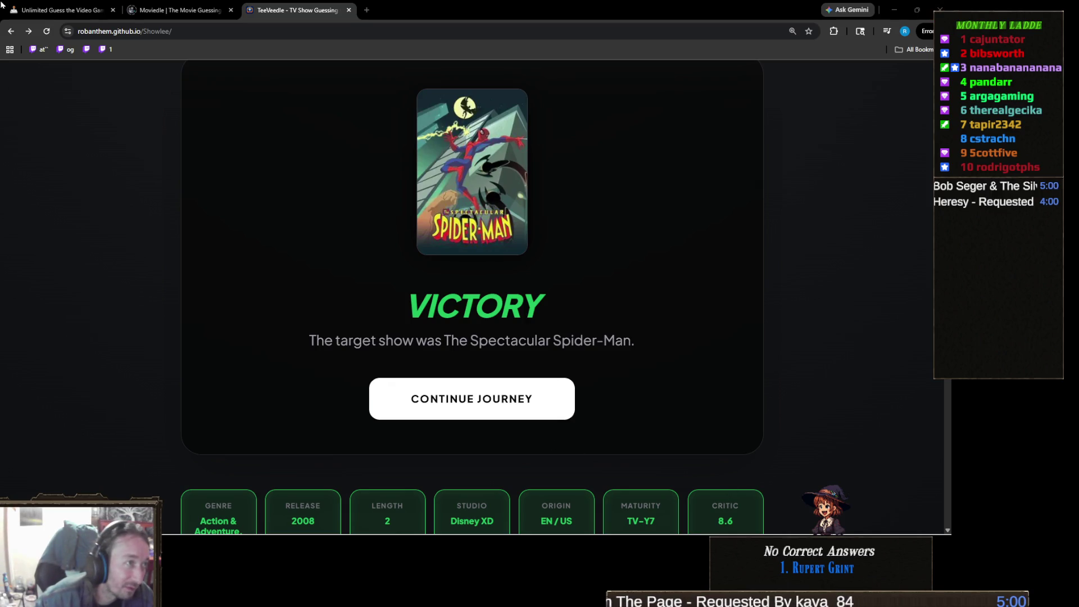
{"action": "left_click", "coordinate": [50, 10]}
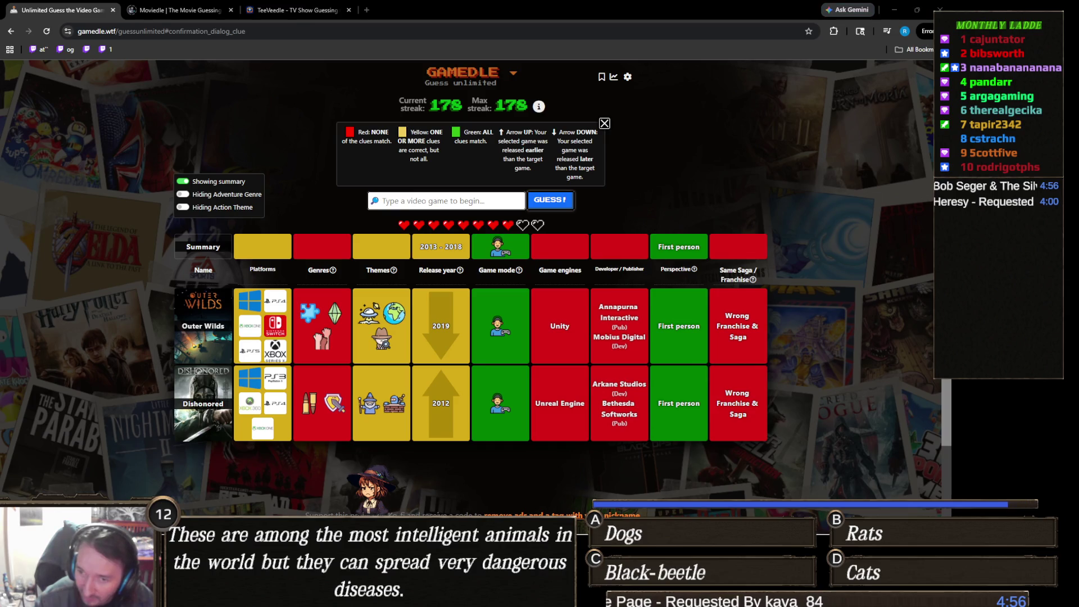
{"action": "left_click", "coordinate": [481, 201]}
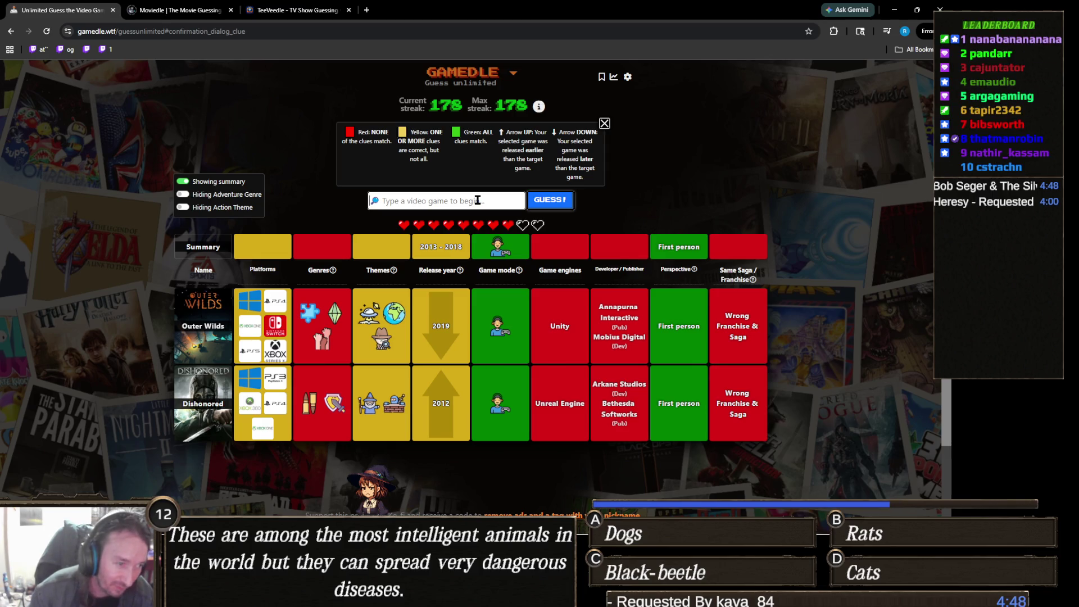
{"action": "mouse_move", "coordinate": [398, 414]}
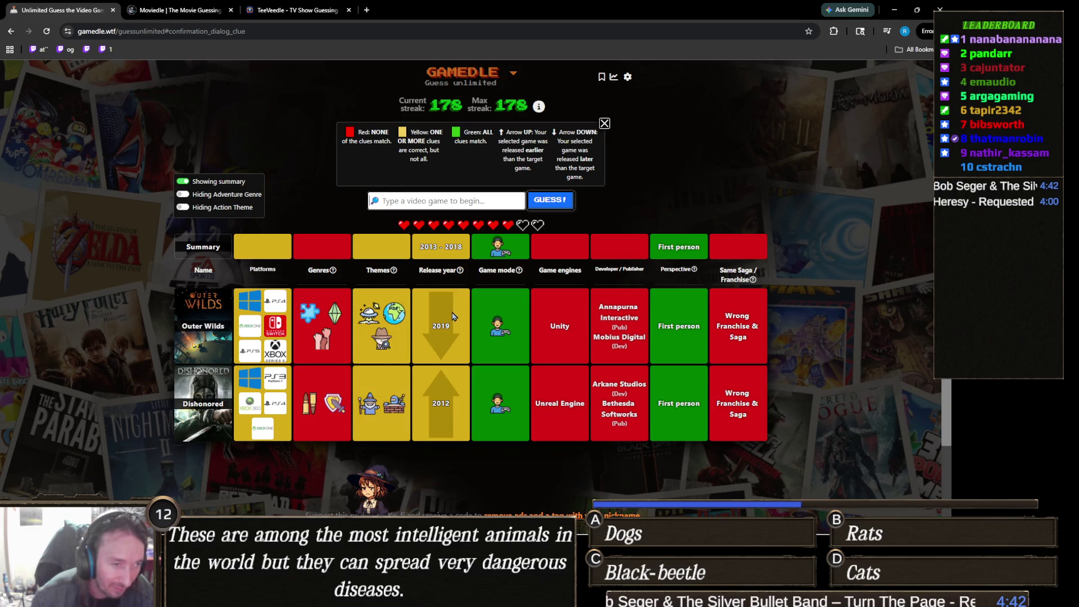
{"action": "mouse_move", "coordinate": [496, 336]}
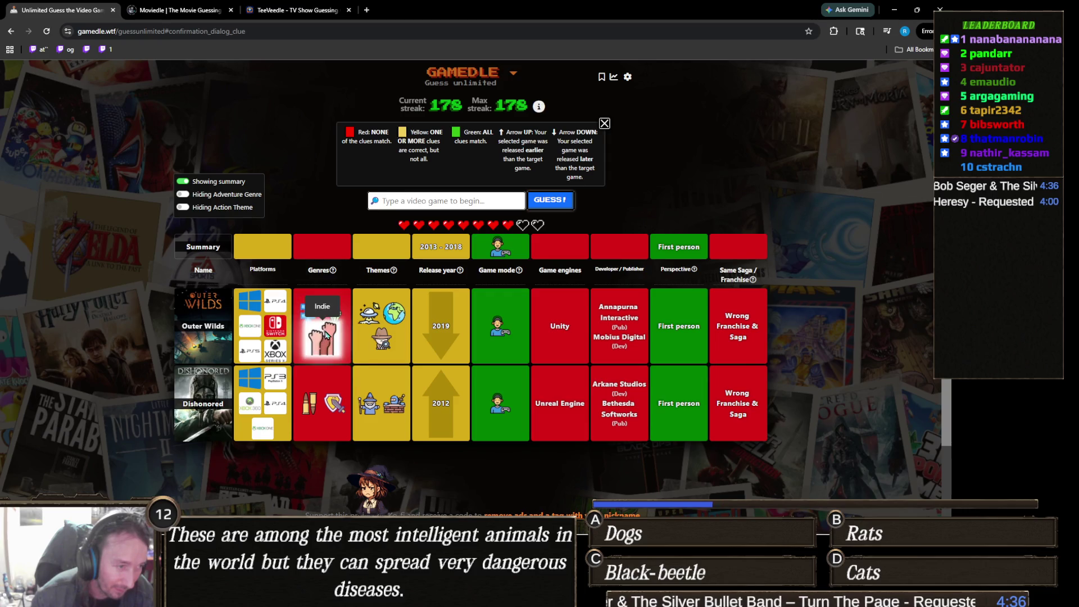
{"action": "mouse_move", "coordinate": [332, 321]}
{"action": "mouse_move", "coordinate": [323, 350]}
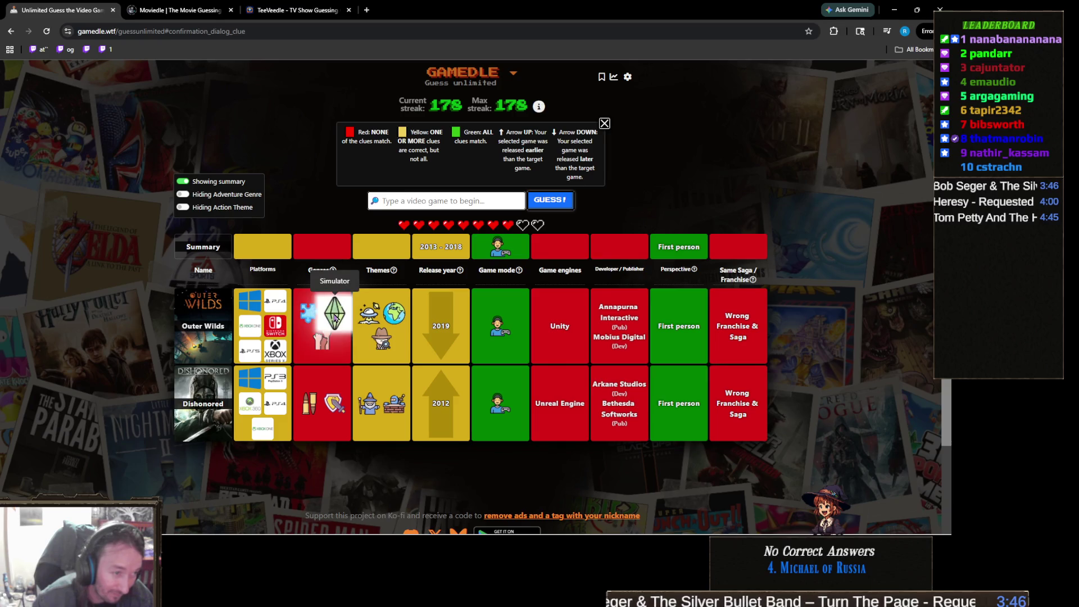
{"action": "mouse_move", "coordinate": [327, 355]}
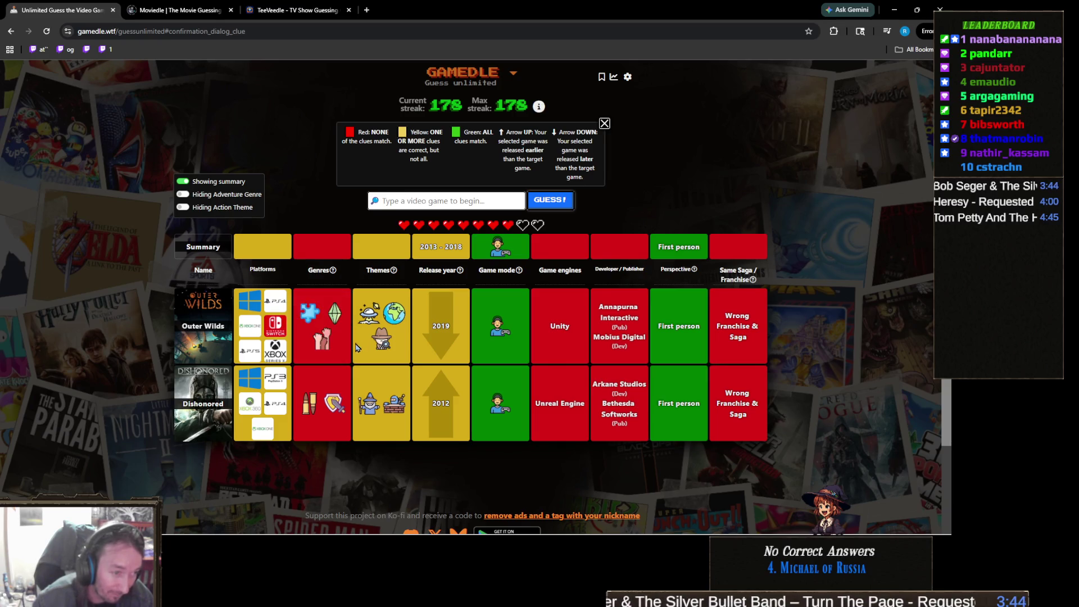
{"action": "mouse_move", "coordinate": [405, 316]}
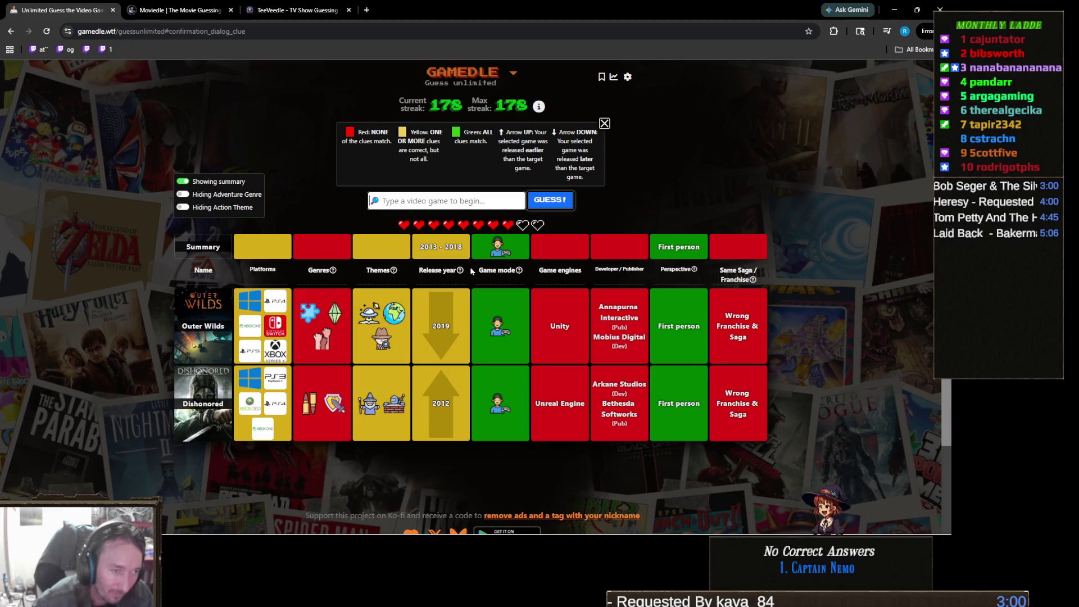
{"action": "mouse_move", "coordinate": [337, 309]}
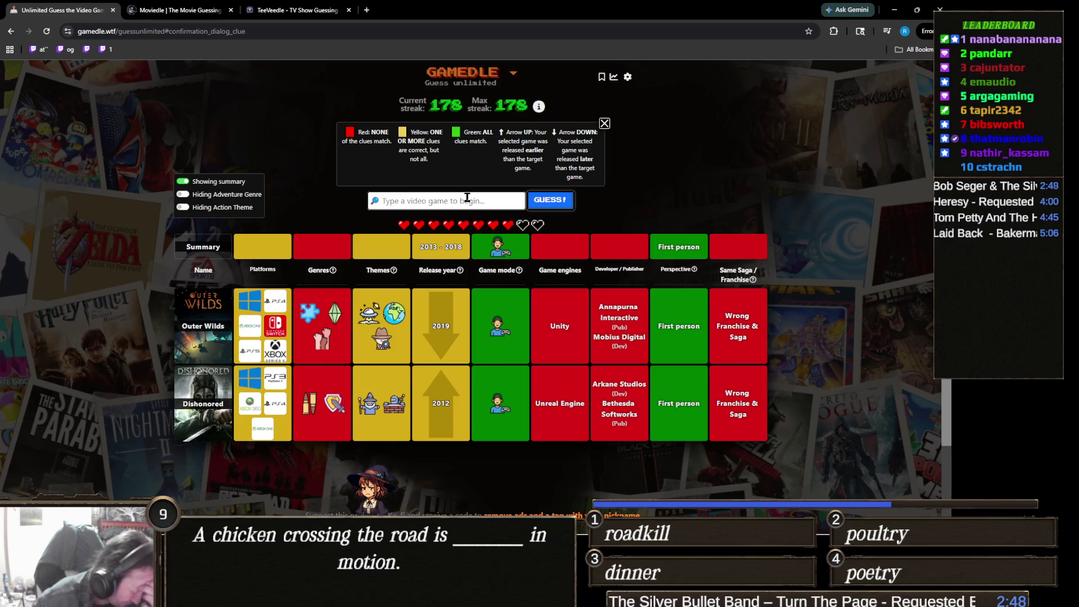
{"action": "mouse_move", "coordinate": [326, 271]}
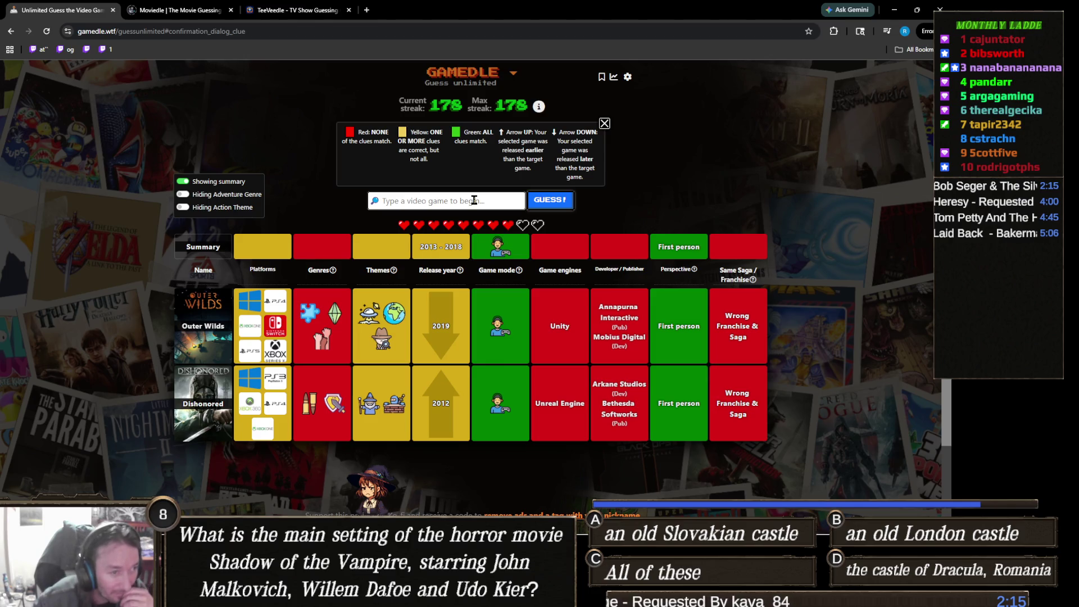
{"action": "type", "text": "portal"}
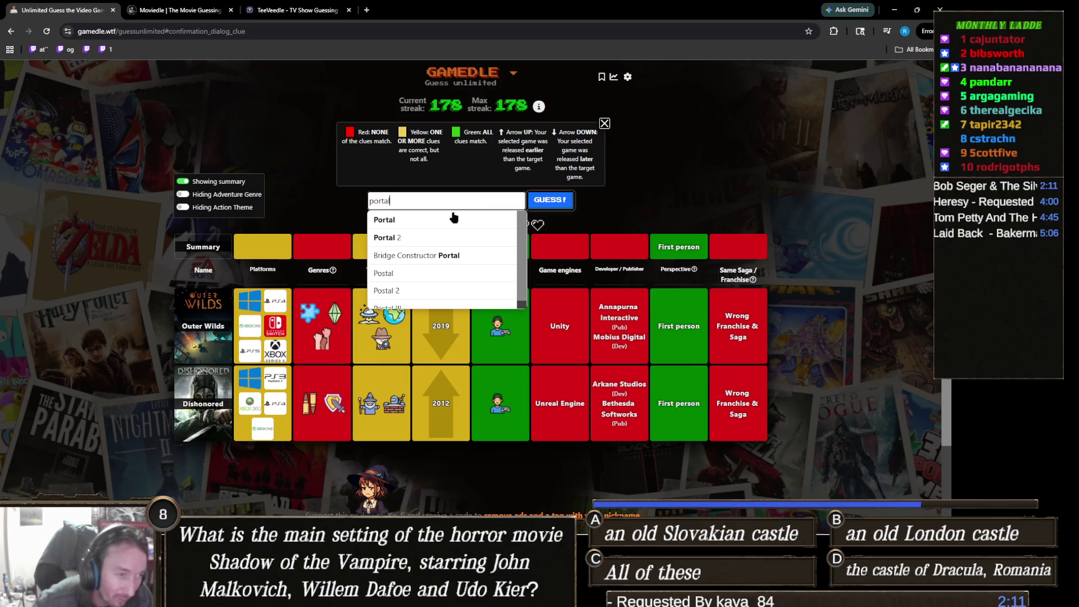
- Submit Portal 2 as the third Gamedle guess, revealing its 2011 clue row
{"action": "left_click", "coordinate": [443, 237]}
{"action": "left_click", "coordinate": [551, 203]}
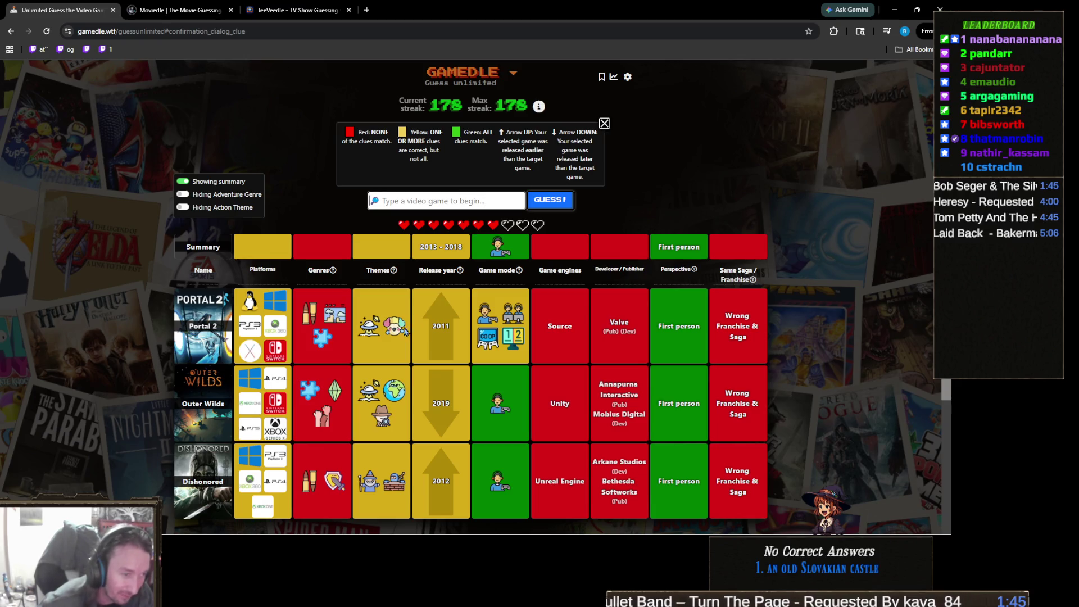
{"action": "mouse_move", "coordinate": [365, 335]}
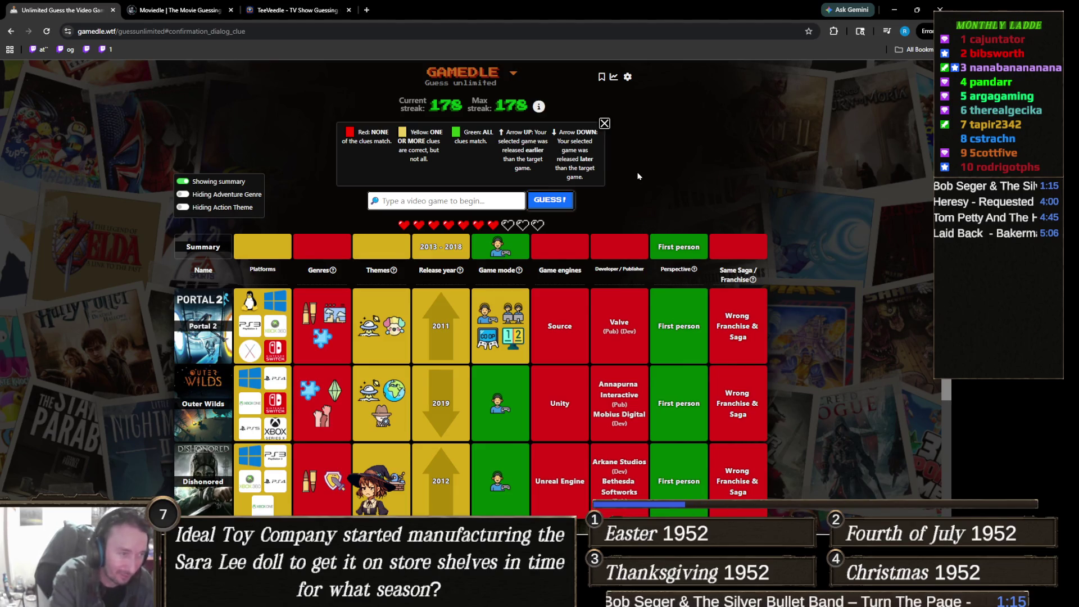
- Enter Uno in the Gamedle guess field, then select the text to edit it
{"action": "type", "text": "uno"}
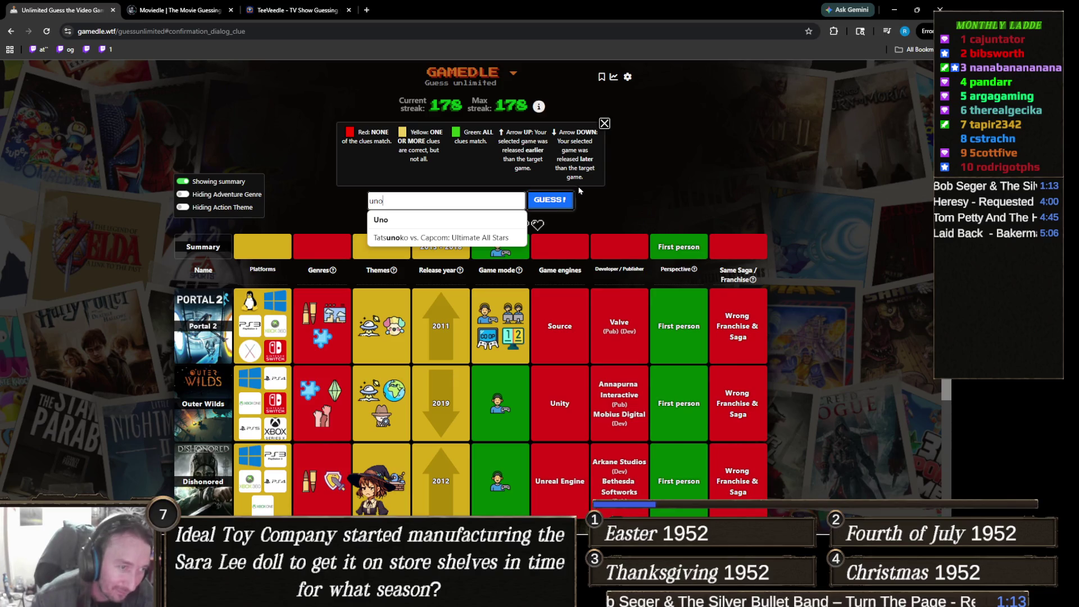
{"action": "left_click", "coordinate": [462, 221]}
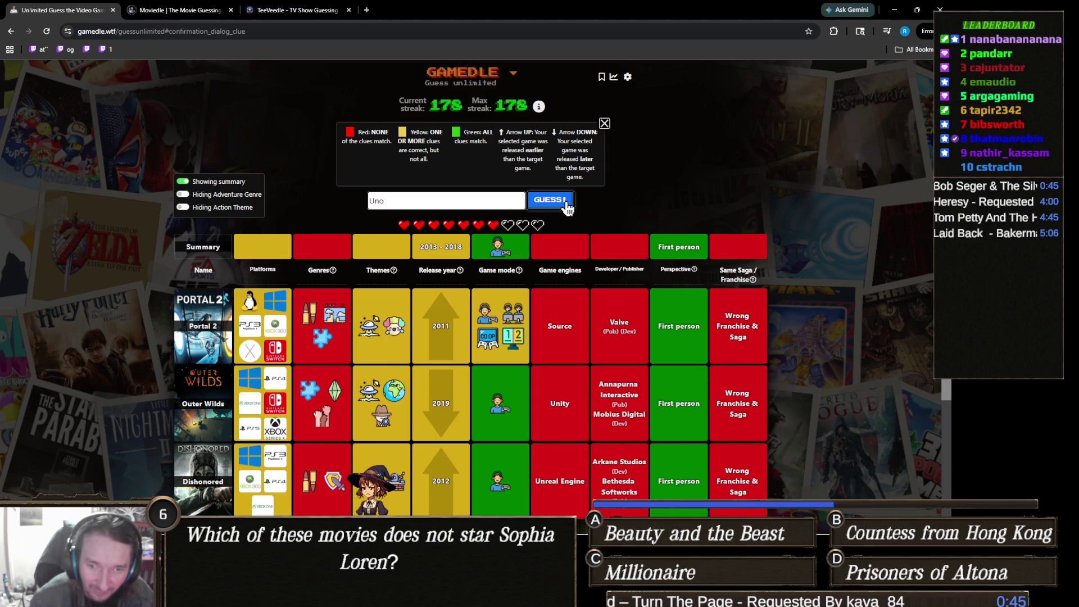
{"action": "double_click", "coordinate": [485, 197]}
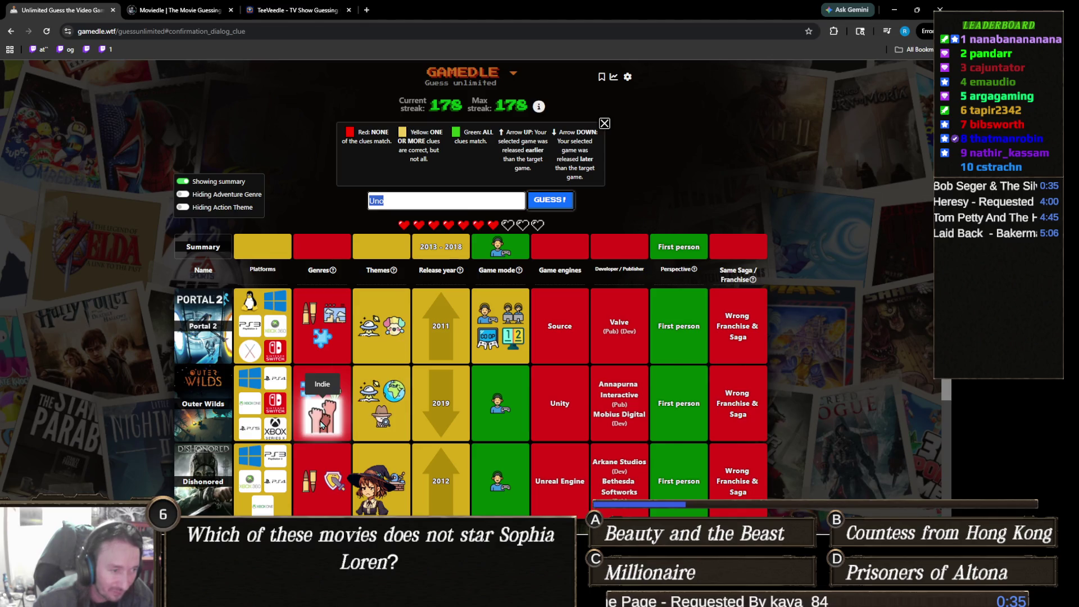
{"action": "left_click", "coordinate": [467, 200]}
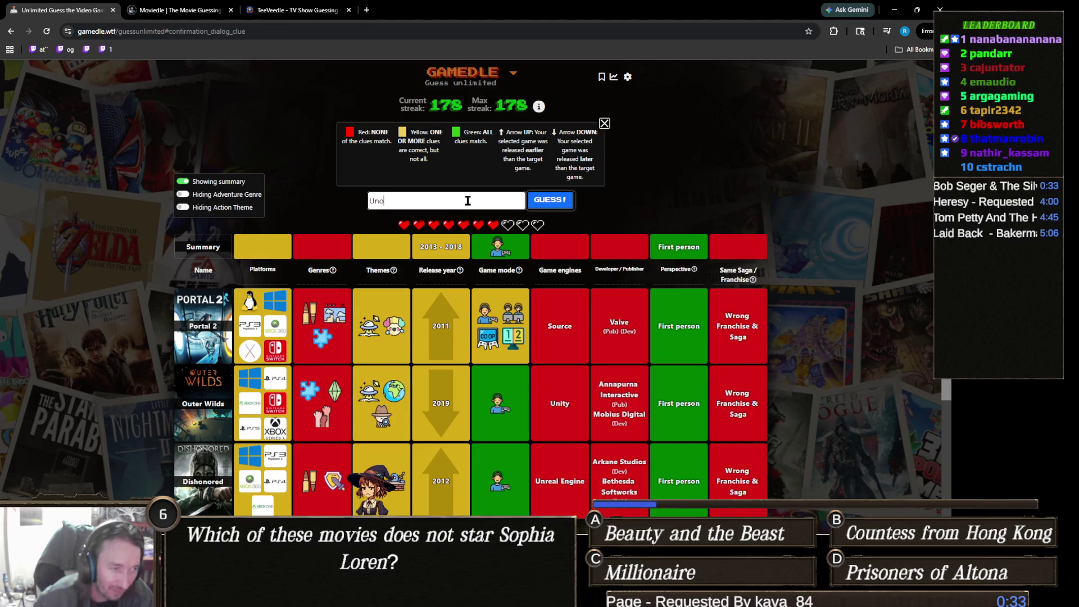
- Guess Five Nights at Freddy's, matching the 2014 release year and first-person perspective
{"action": "type", "text": "five nigh"}
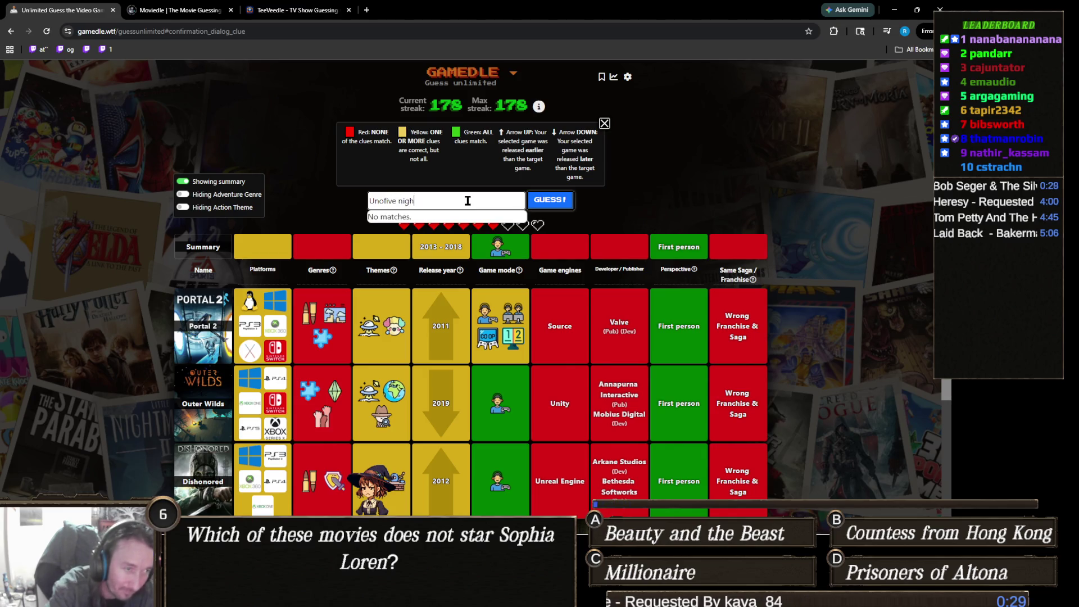
{"action": "key", "text": "BackSpace"}
{"action": "key", "text": "BackSpace"}
{"action": "key", "text": "BackSpace"}
{"action": "key", "text": "BackSpace"}
{"action": "type", "text": "five nigh"}
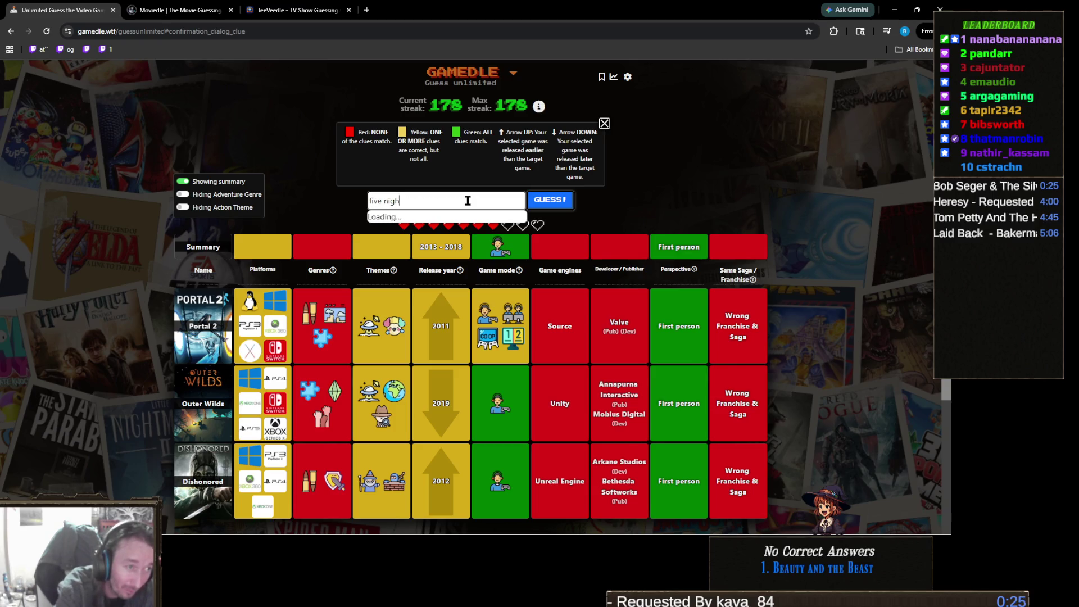
{"action": "type", "text": "t"}
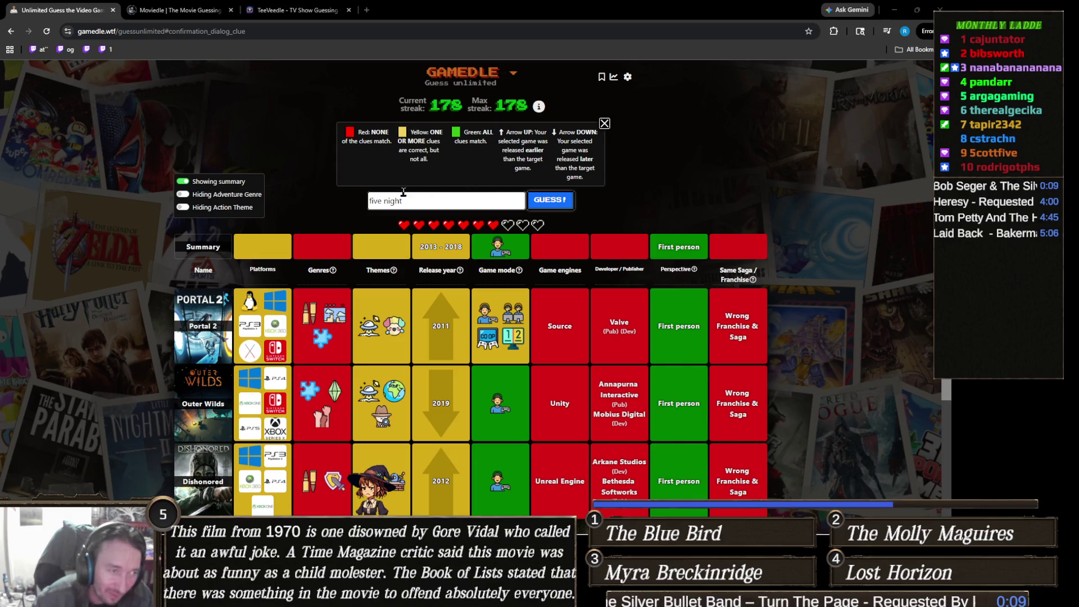
{"action": "type", "text": "s"}
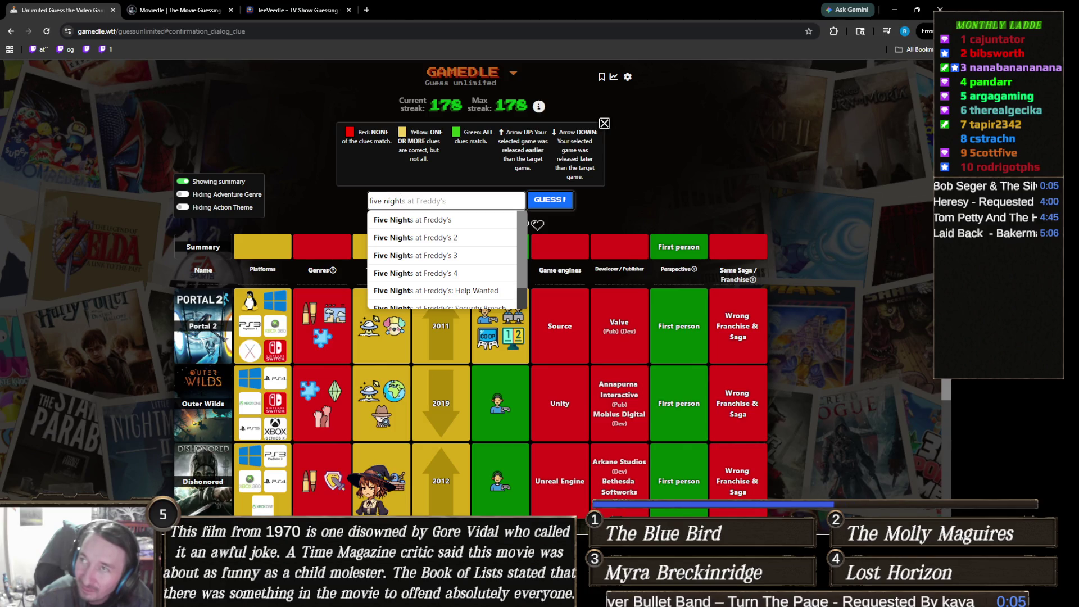
{"action": "key", "text": "Escape"}
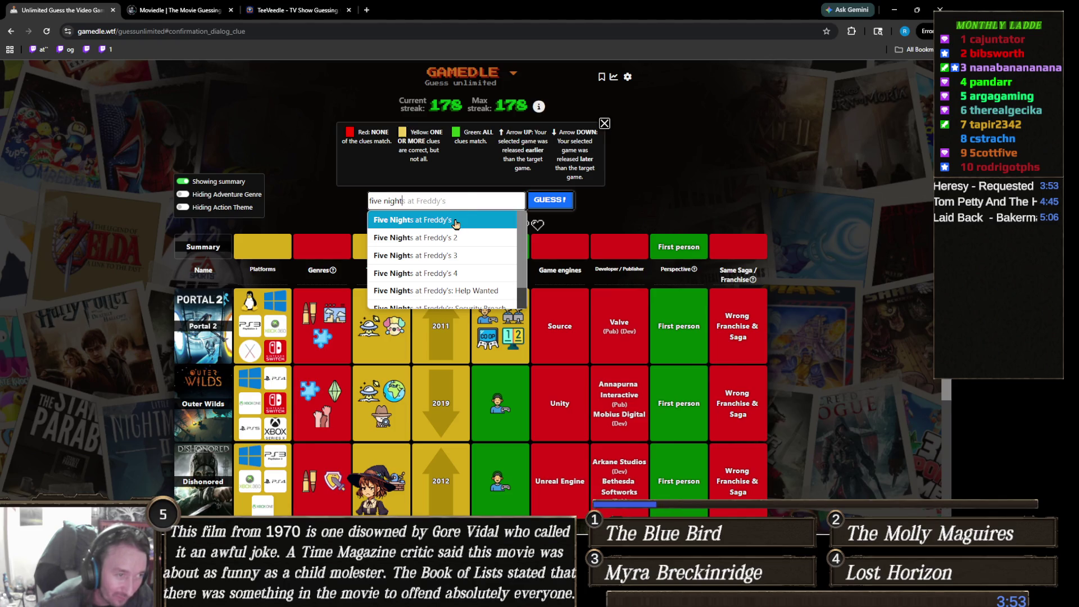
{"action": "left_click", "coordinate": [458, 221]}
{"action": "left_click", "coordinate": [550, 202]}
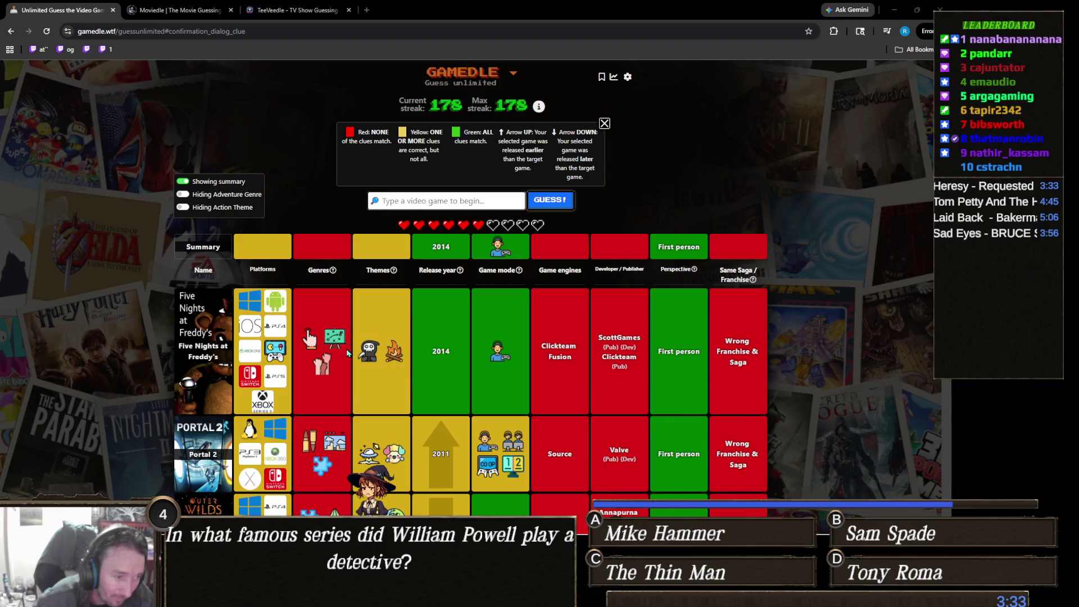
{"action": "scroll", "coordinate": [393, 354], "scroll_direction": "down", "scroll_amount": 2}
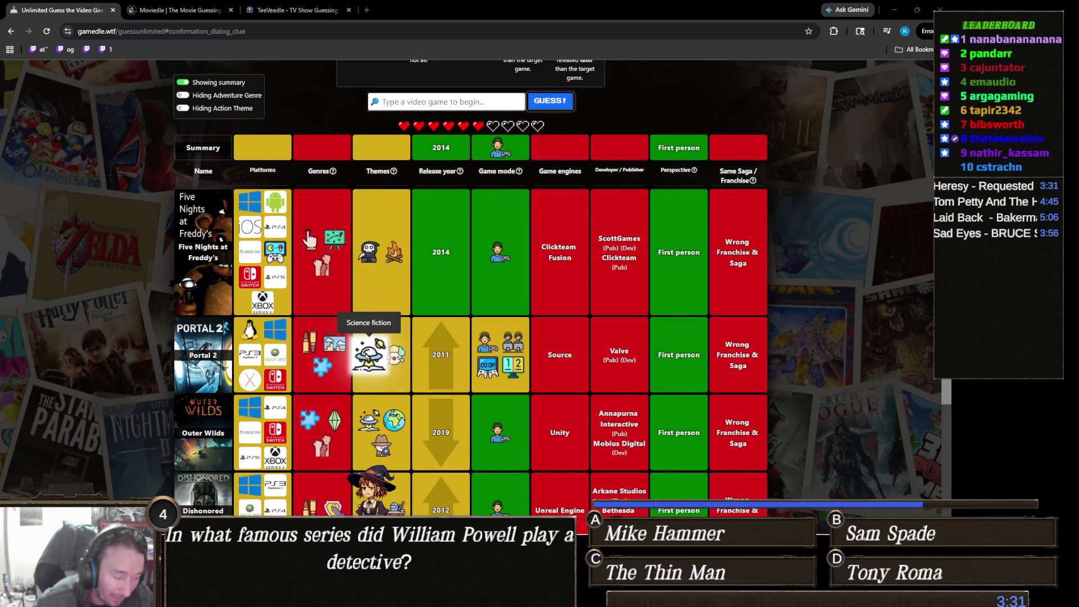
{"action": "scroll", "coordinate": [470, 332], "scroll_direction": "up", "scroll_amount": 1}
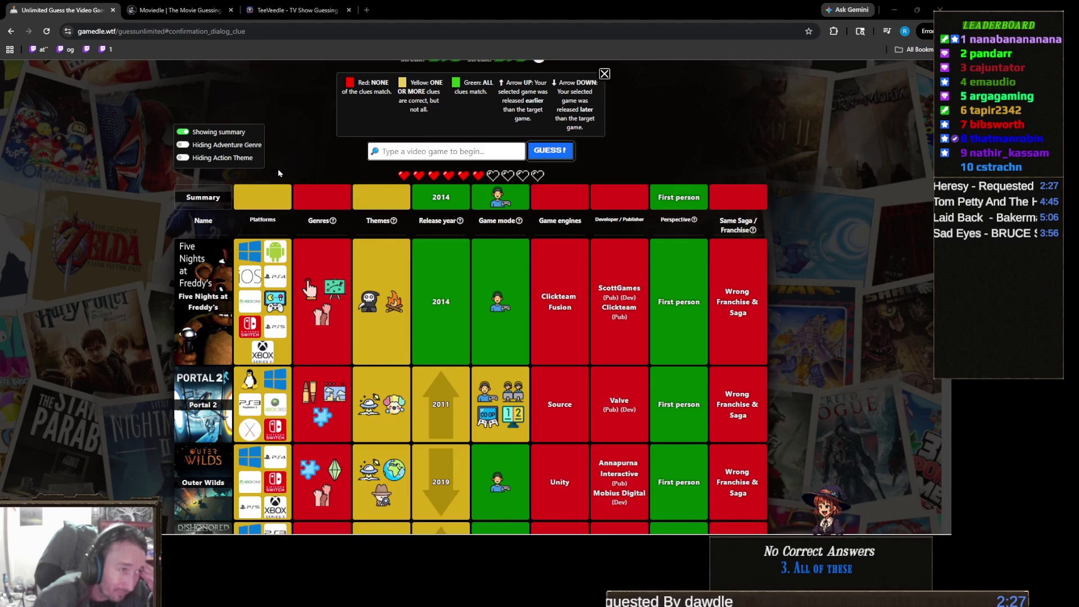
{"action": "left_click", "coordinate": [247, 147]}
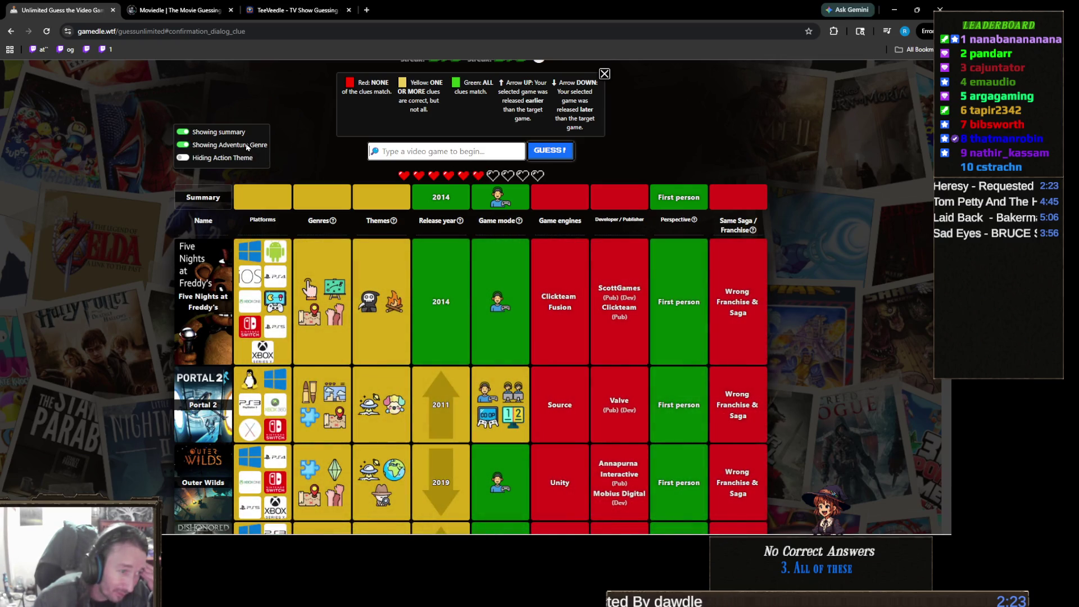
{"action": "left_click", "coordinate": [245, 145]}
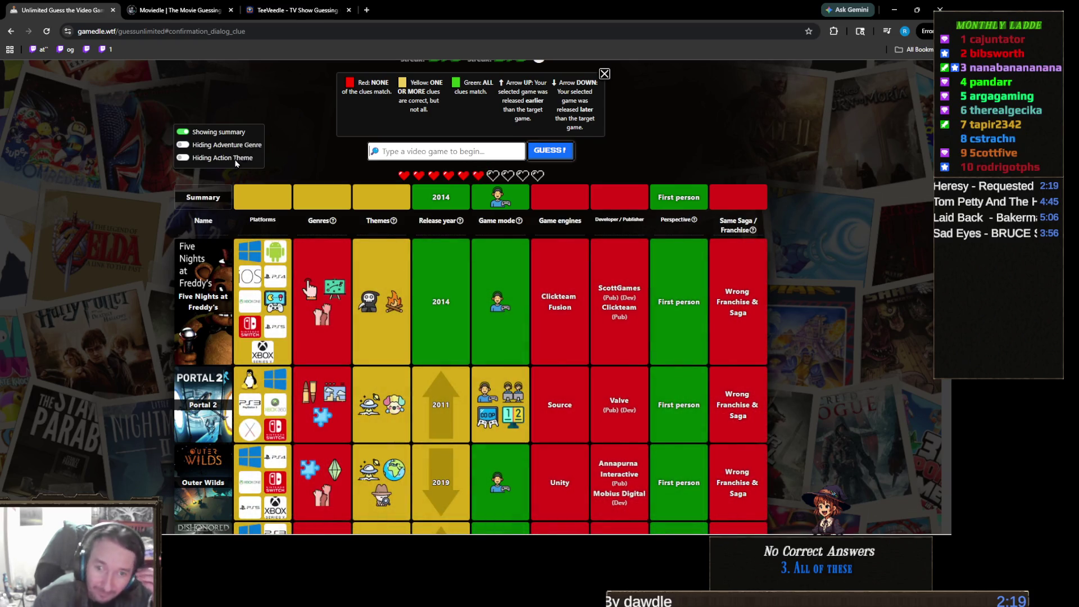
{"action": "left_click", "coordinate": [236, 159]}
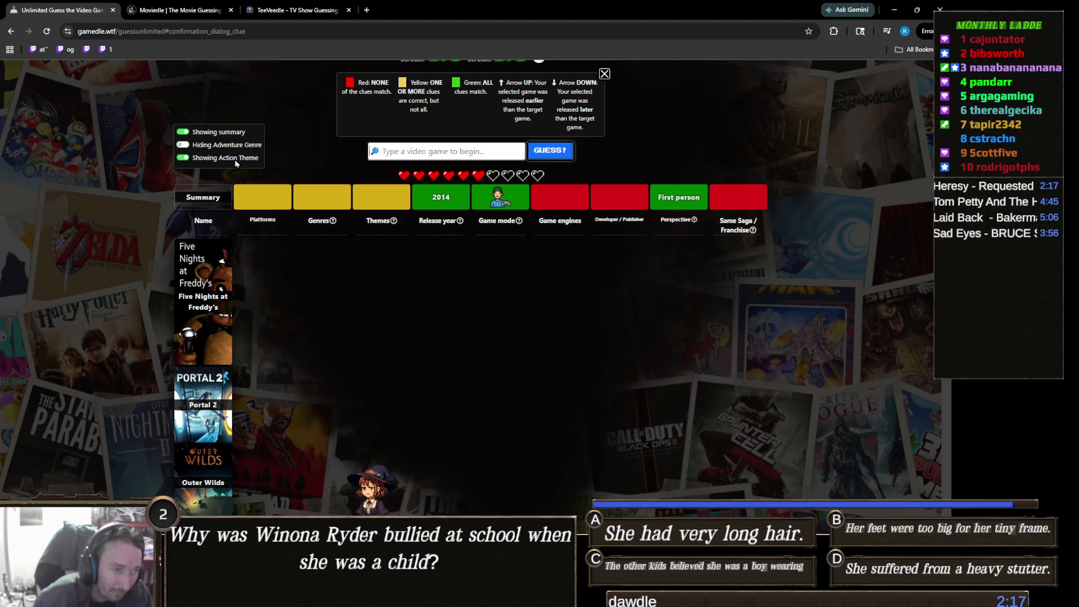
{"action": "scroll", "coordinate": [236, 163], "scroll_direction": "down", "scroll_amount": 3}
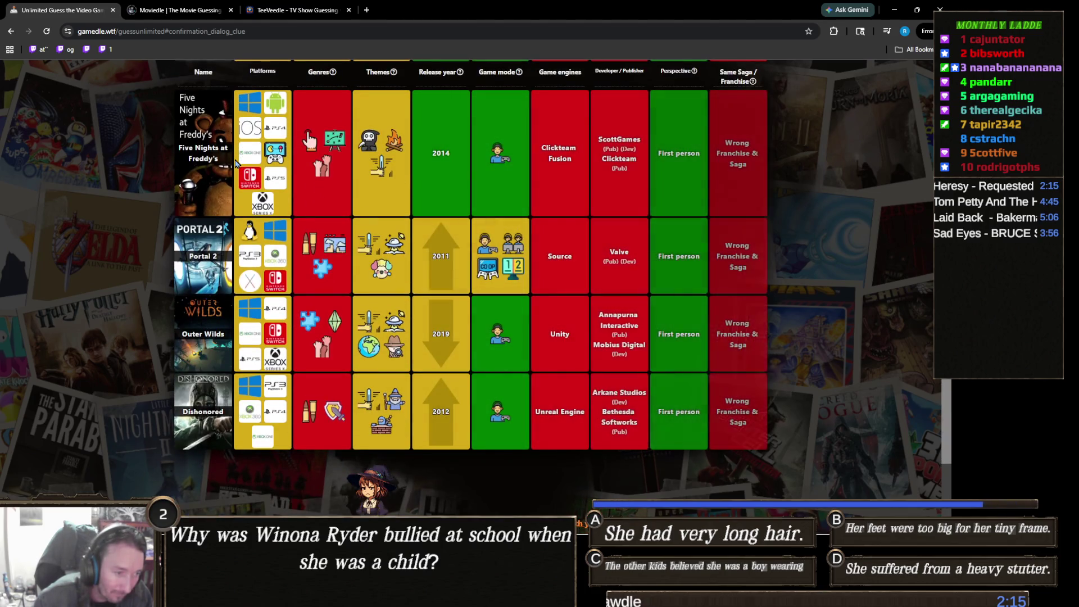
{"action": "scroll", "coordinate": [236, 163], "scroll_direction": "up", "scroll_amount": 2}
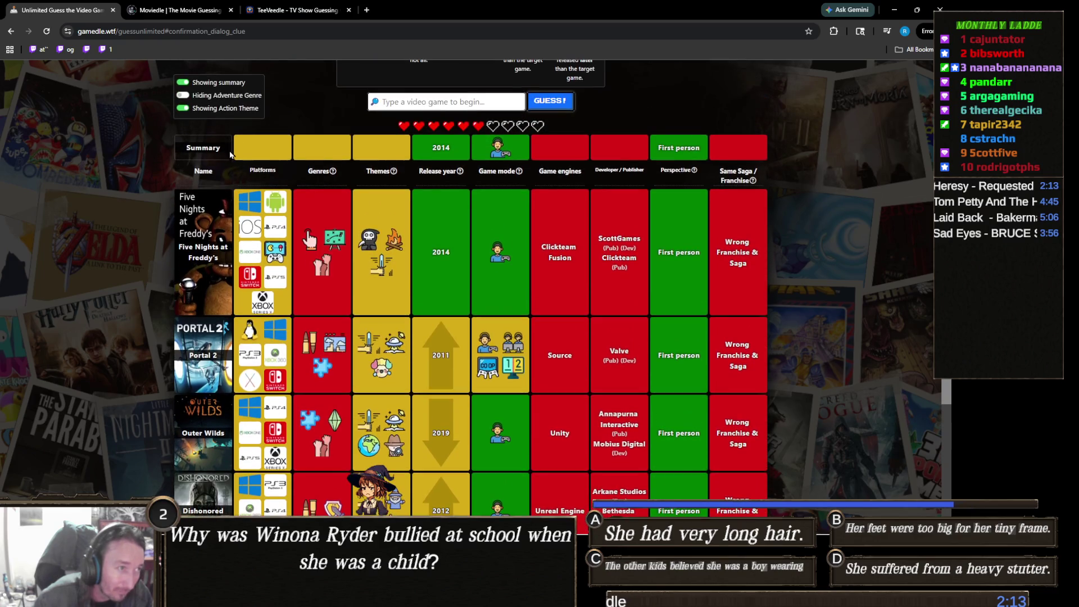
{"action": "left_click", "coordinate": [239, 109]}
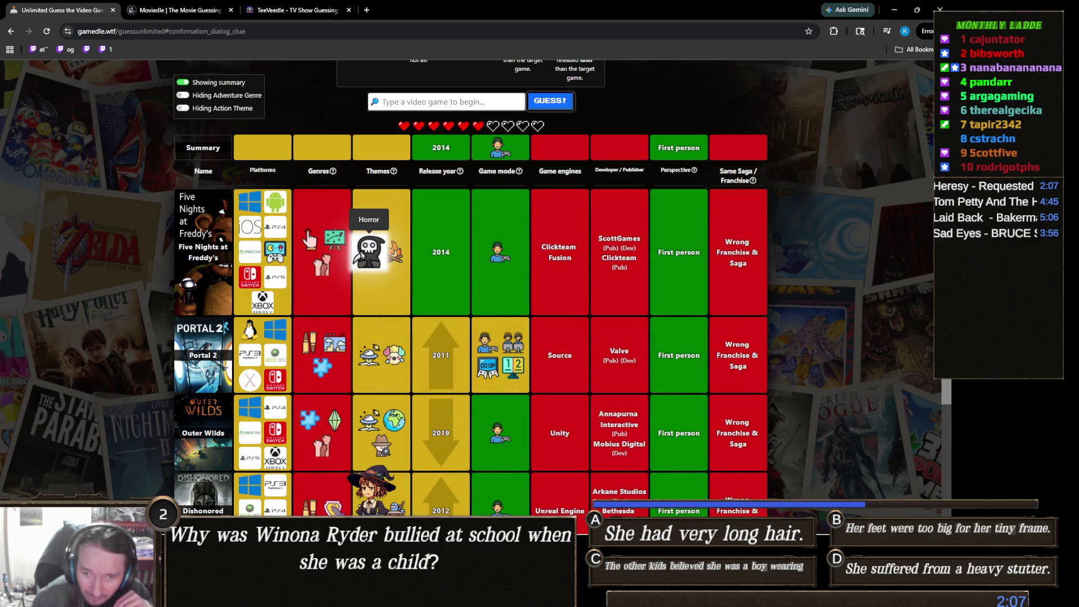
{"action": "scroll", "coordinate": [380, 298], "scroll_direction": "up", "scroll_amount": 2}
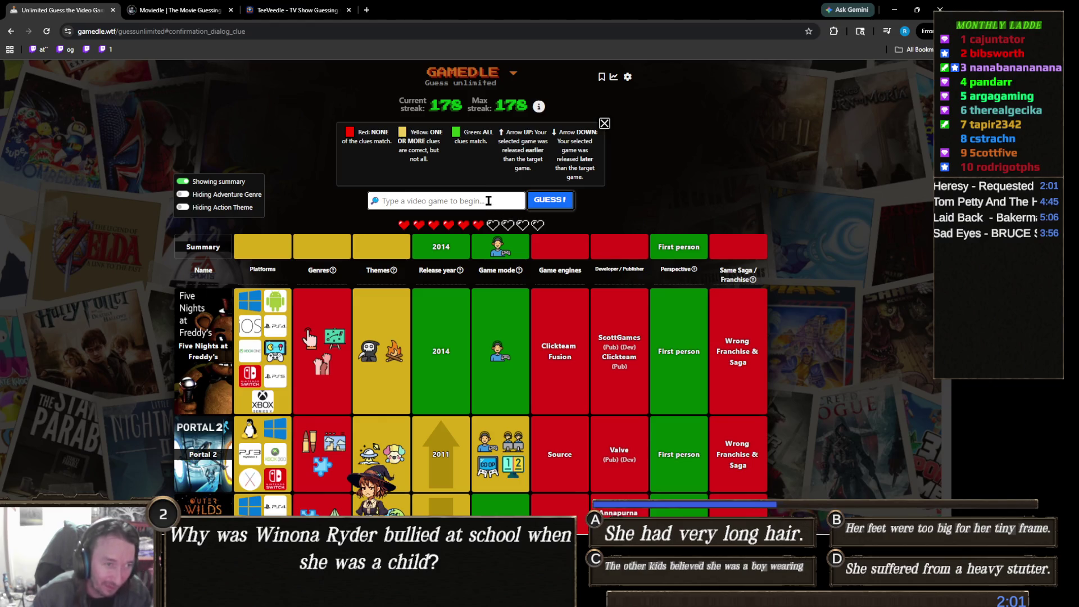
- Guess The Stanley Parable and use the one-time clue to reveal its publishers and developer
{"action": "left_click", "coordinate": [488, 200]}
{"action": "type", "text": "stanle"}
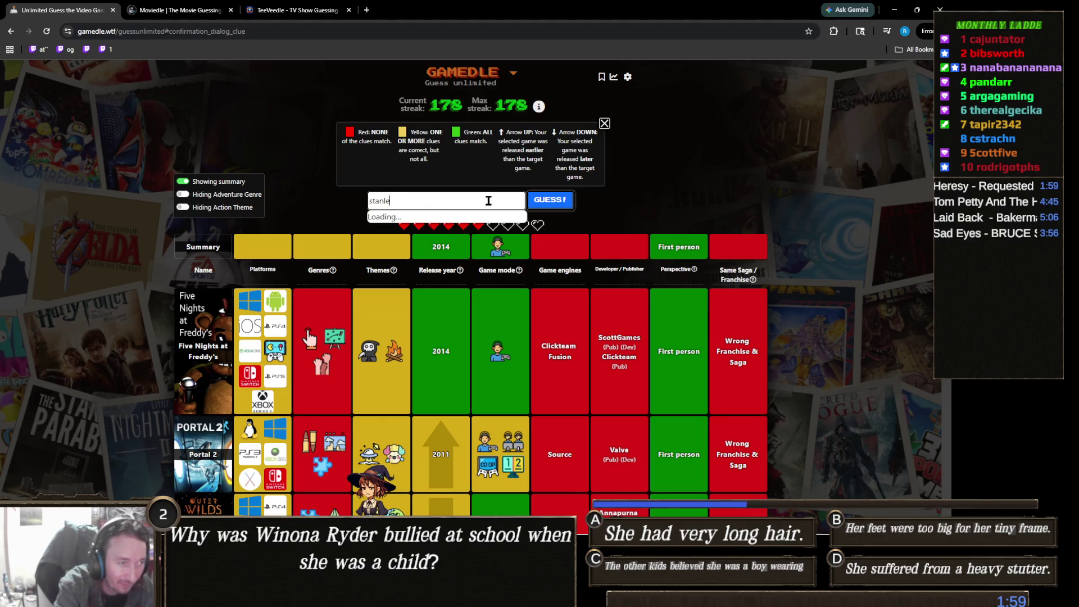
{"action": "type", "text": "y par"}
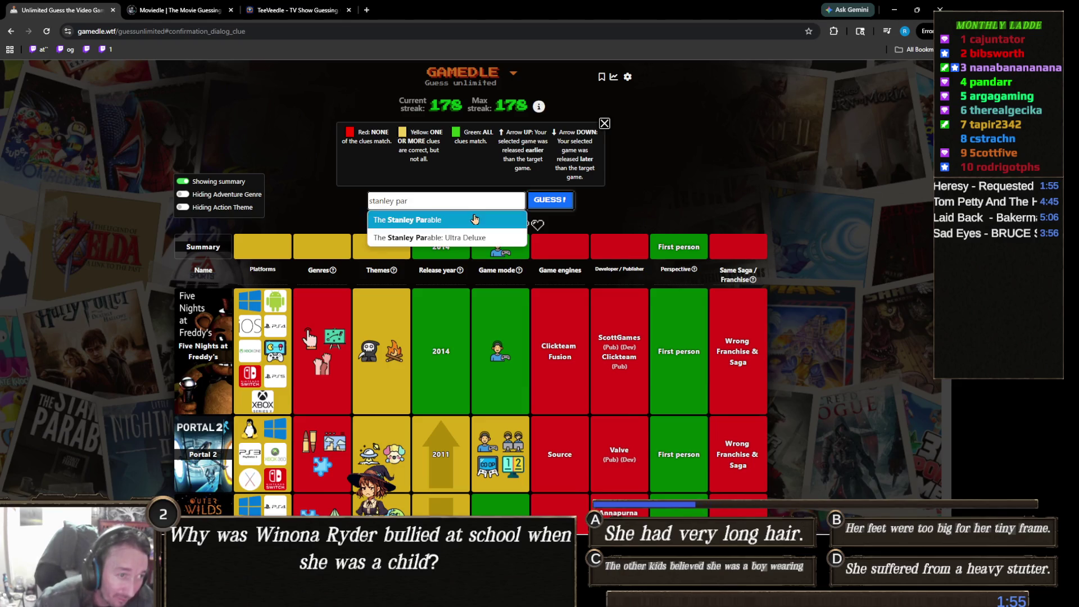
{"action": "left_click", "coordinate": [494, 216]}
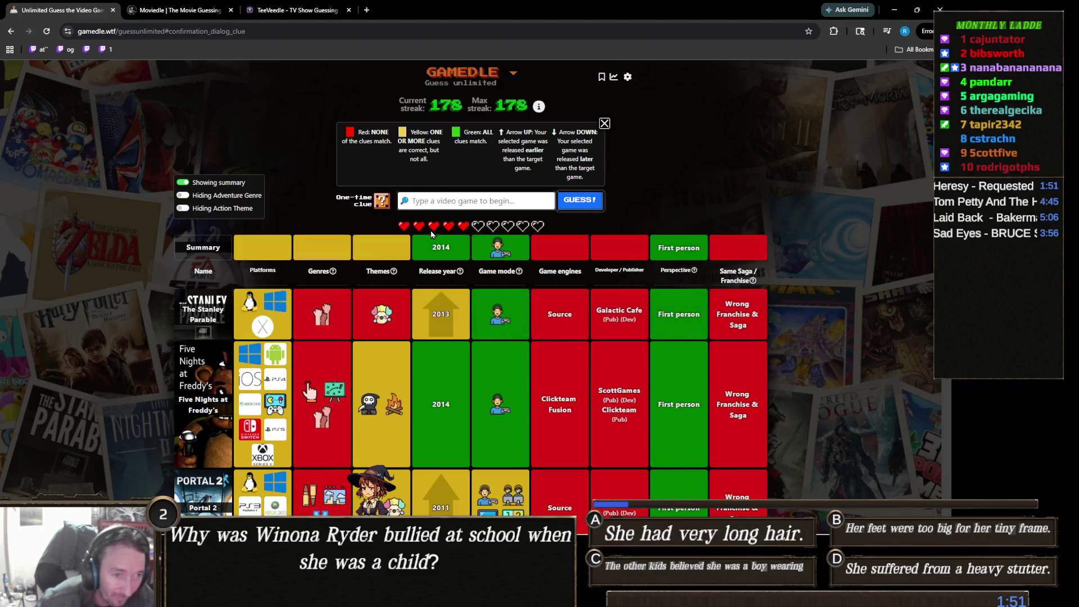
{"action": "left_click", "coordinate": [380, 201]}
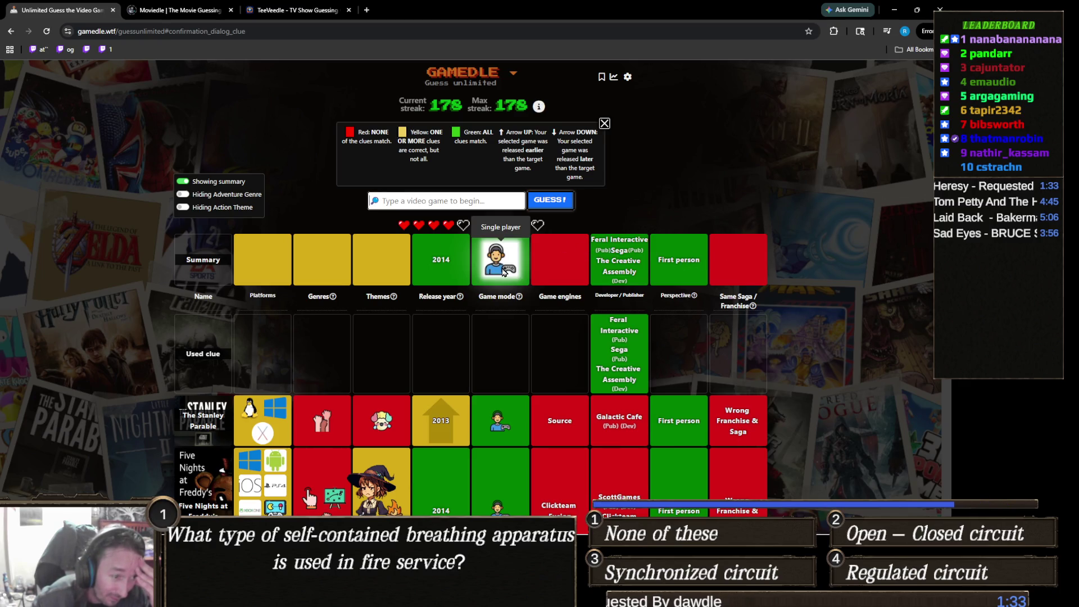
- Search 'al' then 'isol' to narrow the suggestions and pick Alien: Isolation
{"action": "scroll", "coordinate": [503, 272], "scroll_direction": "down", "scroll_amount": 3}
{"action": "scroll", "coordinate": [465, 335], "scroll_direction": "up", "scroll_amount": 3}
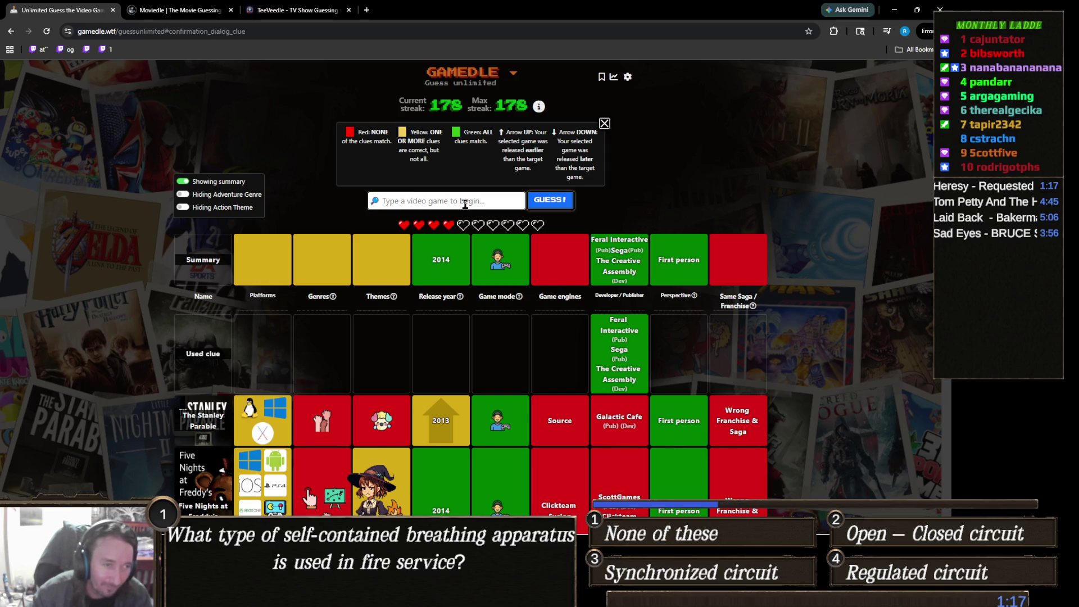
{"action": "type", "text": "alien"}
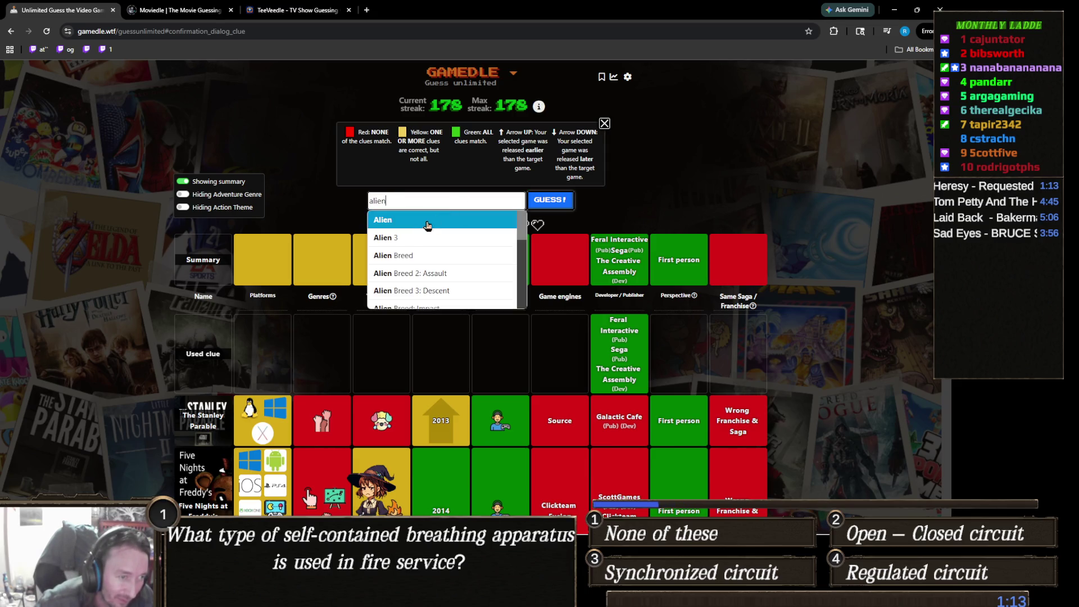
{"action": "scroll", "coordinate": [423, 227], "scroll_direction": "down", "scroll_amount": 1}
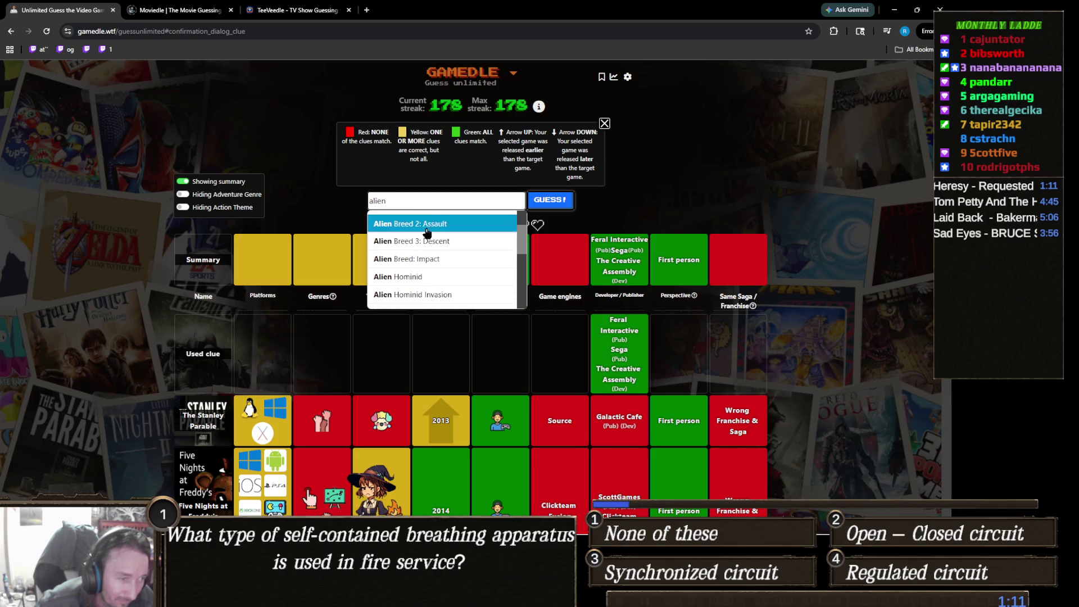
{"action": "scroll", "coordinate": [437, 240], "scroll_direction": "down", "scroll_amount": 1}
{"action": "scroll", "coordinate": [436, 240], "scroll_direction": "down", "scroll_amount": 1}
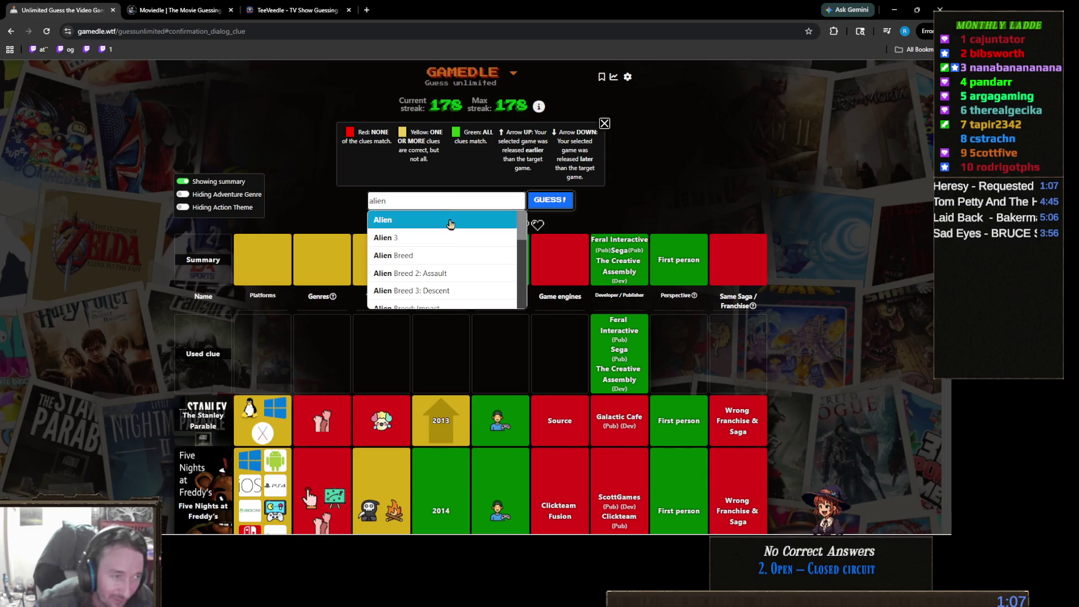
{"action": "type", "text": " isol"}
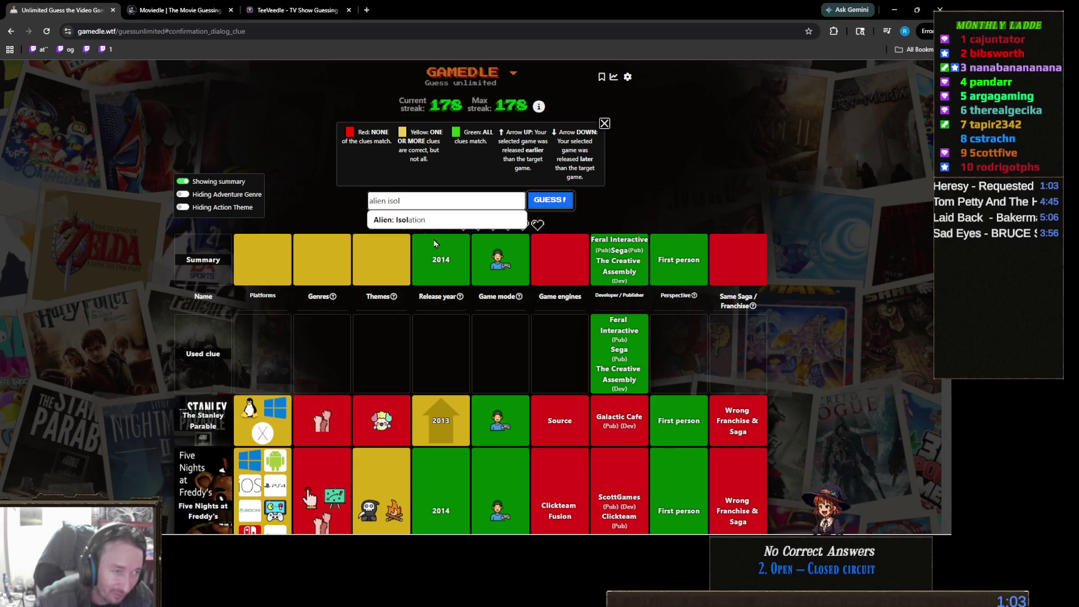
{"action": "left_click", "coordinate": [427, 220]}
- Submit Alien: Isolation, solving the round with the streak at 179
{"action": "left_click", "coordinate": [551, 200]}
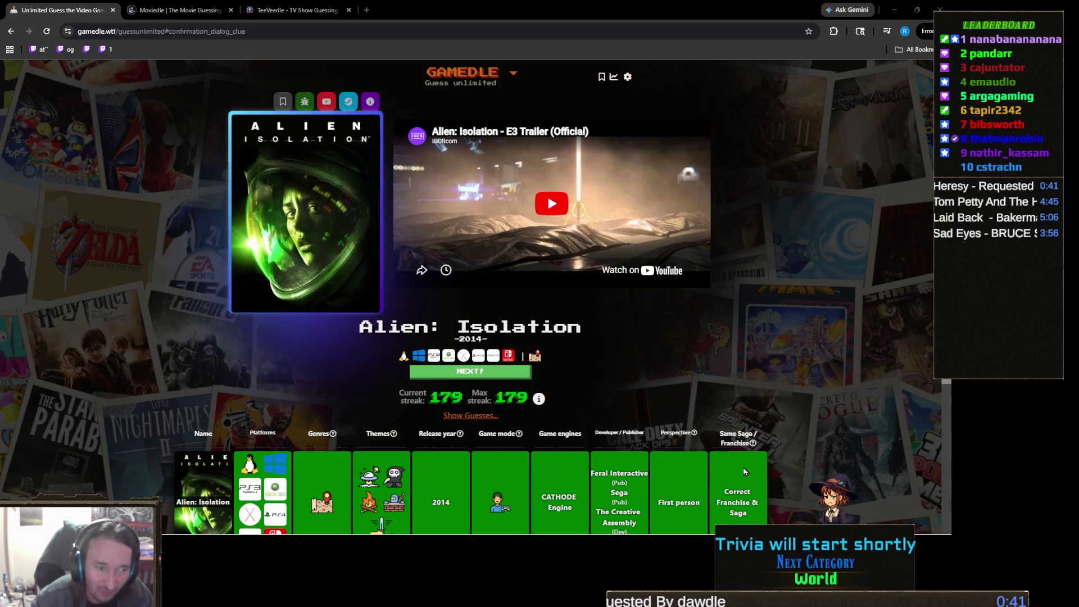
- Bring the Unity editor back to the front from the taskbar
{"action": "mouse_move", "coordinate": [176, 538]}
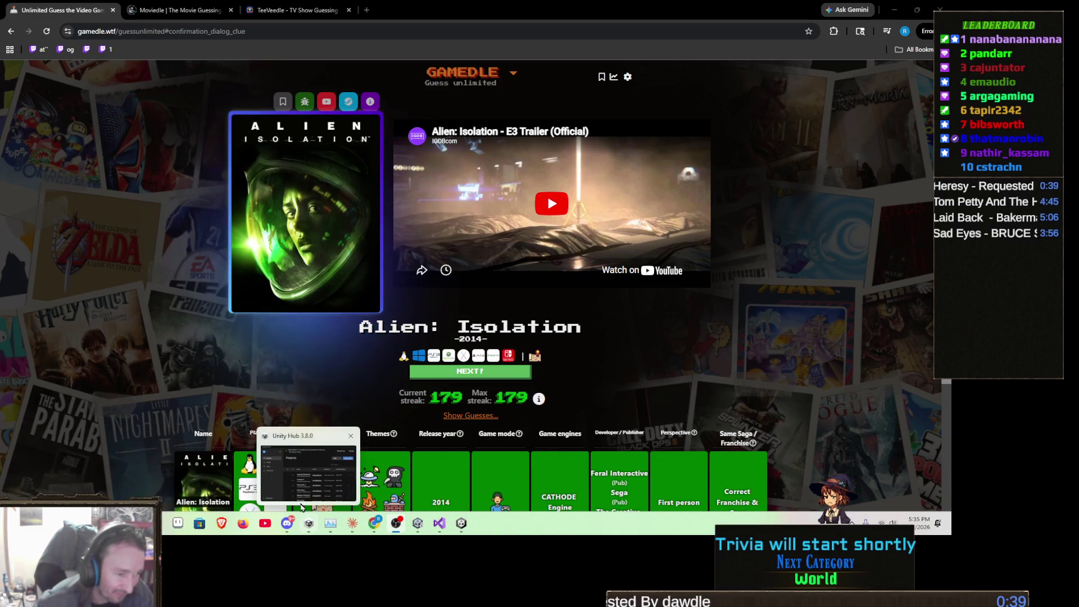
{"action": "mouse_move", "coordinate": [469, 531]}
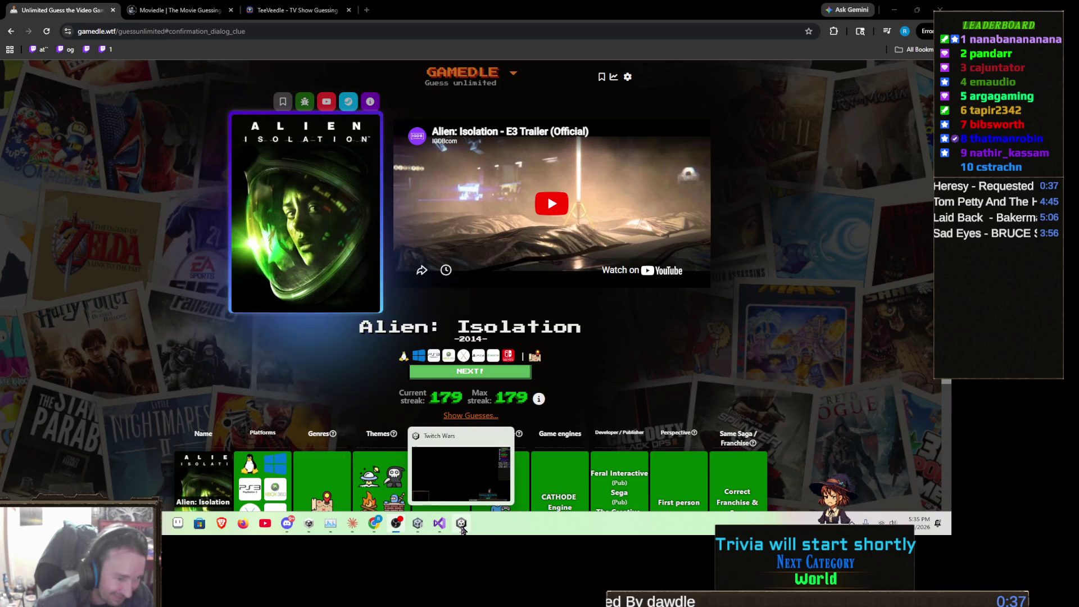
{"action": "left_click", "coordinate": [417, 531]}
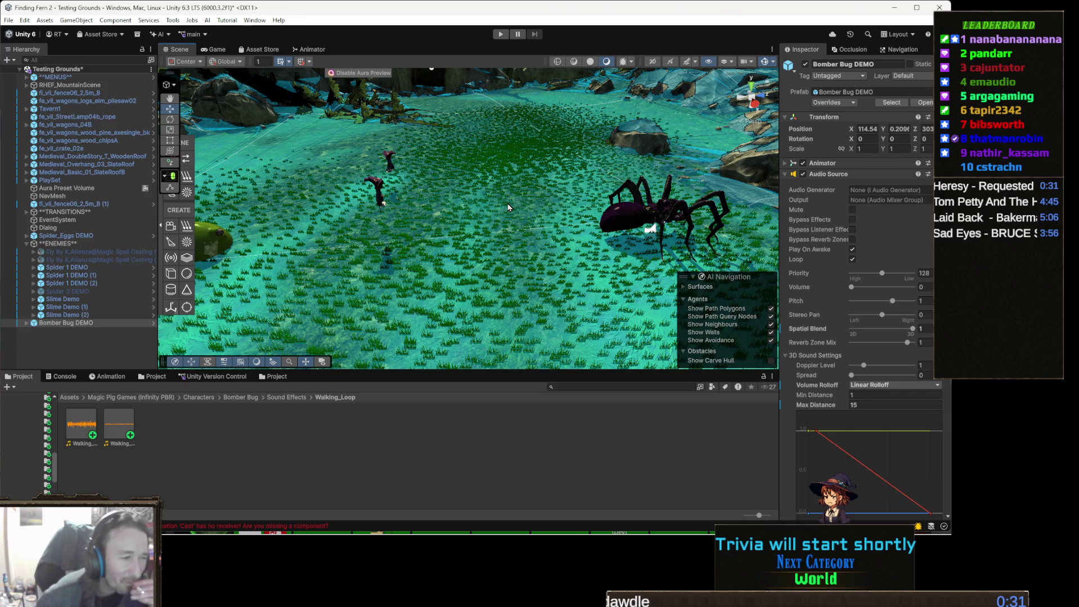
- Frame and orbit the Bomber Bug DEMO in the Scene view, and collapse its Audio Source
{"action": "key", "text": "f"}
{"action": "left_click_drag", "start_coordinate": [471, 205], "coordinate": [342, 242]}
{"action": "mouse_move", "coordinate": [513, 204]}
{"action": "left_mouse_down"}
{"action": "mouse_move", "coordinate": [503, 167]}
{"action": "mouse_move", "coordinate": [500, 180]}
{"action": "left_mouse_up"}
{"action": "scroll", "coordinate": [489, 288], "scroll_direction": "up", "scroll_amount": 5}
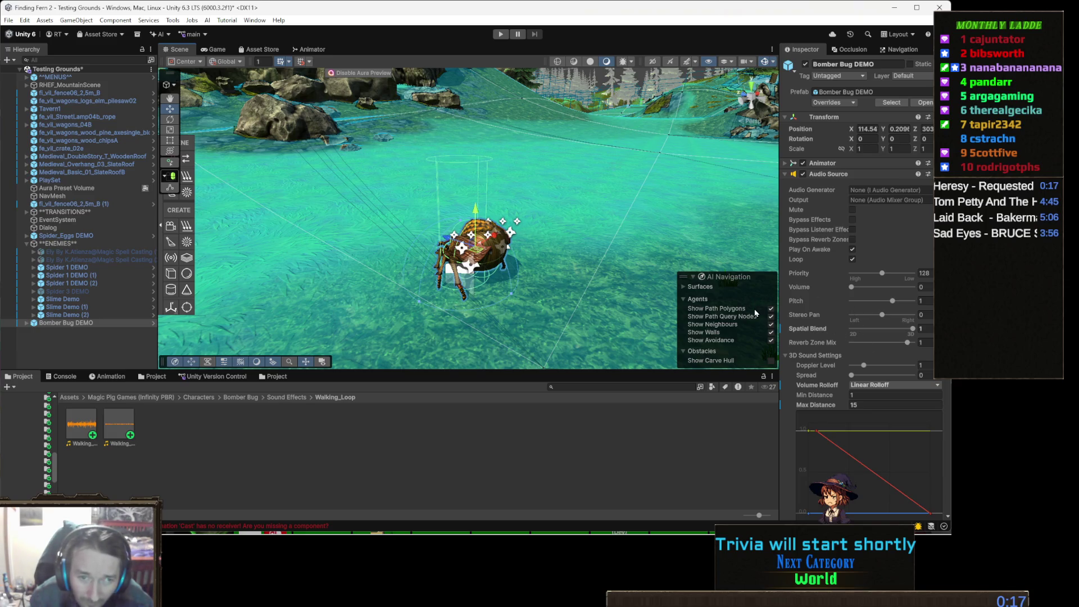
{"action": "scroll", "coordinate": [865, 323], "scroll_direction": "down", "scroll_amount": 5}
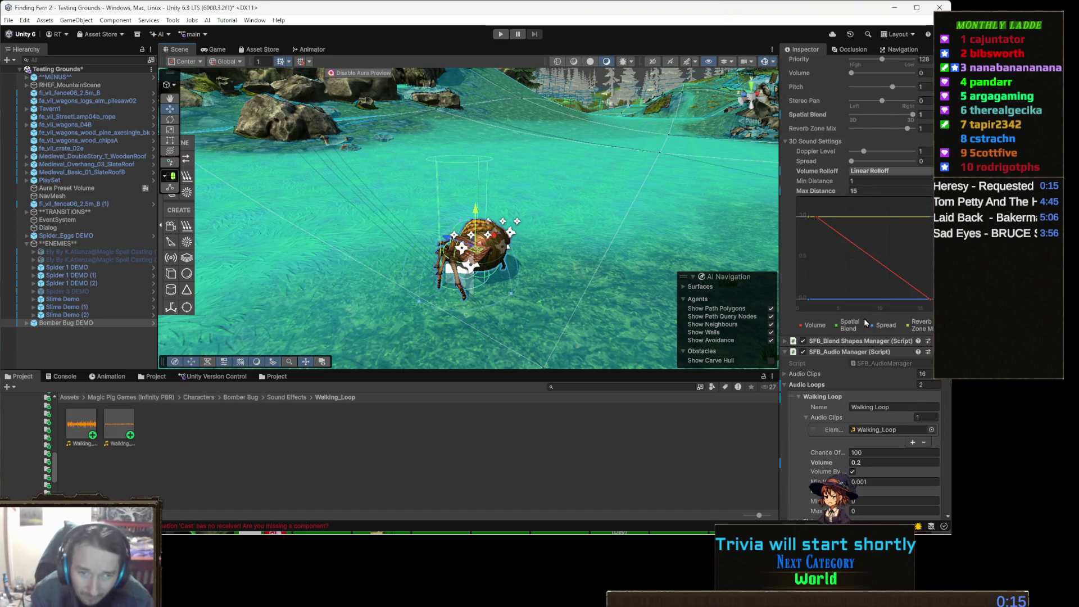
{"action": "scroll", "coordinate": [843, 269], "scroll_direction": "up", "scroll_amount": 5}
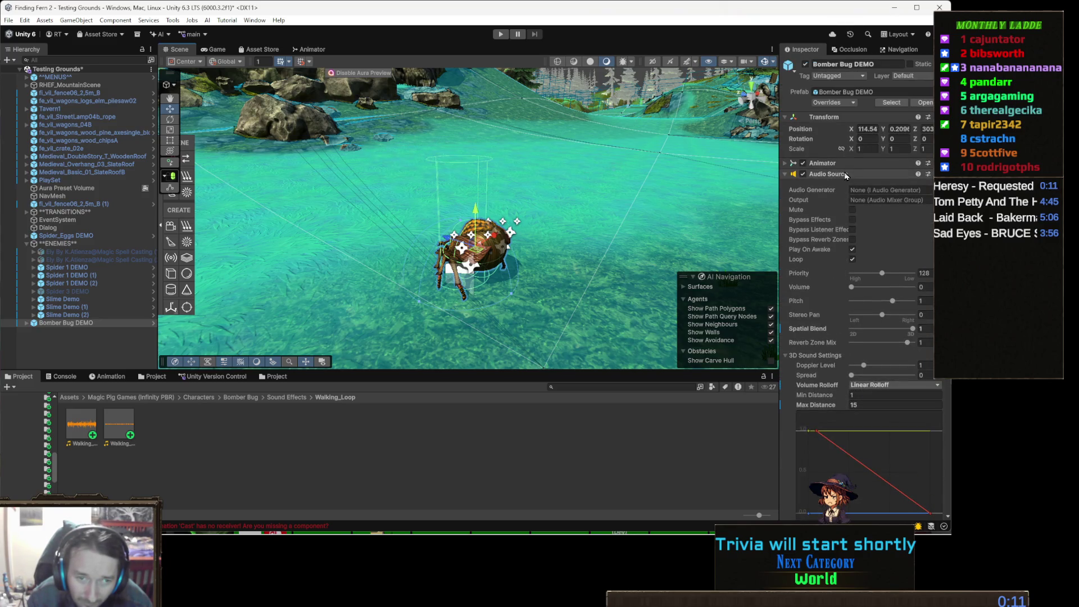
{"action": "left_click", "coordinate": [850, 175]}
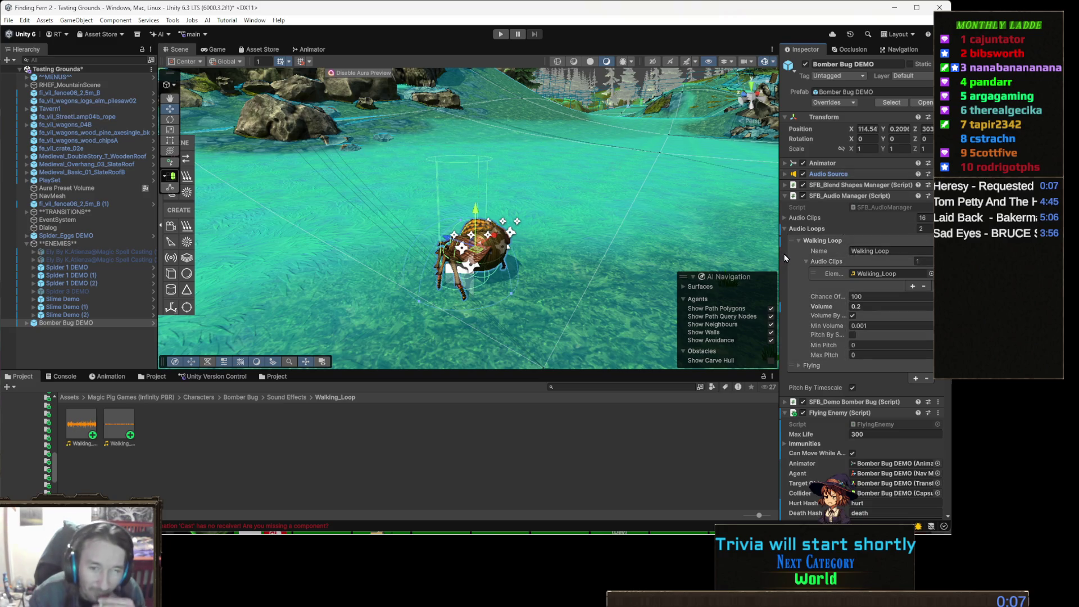
{"action": "scroll", "coordinate": [883, 279], "scroll_direction": "down", "scroll_amount": 2}
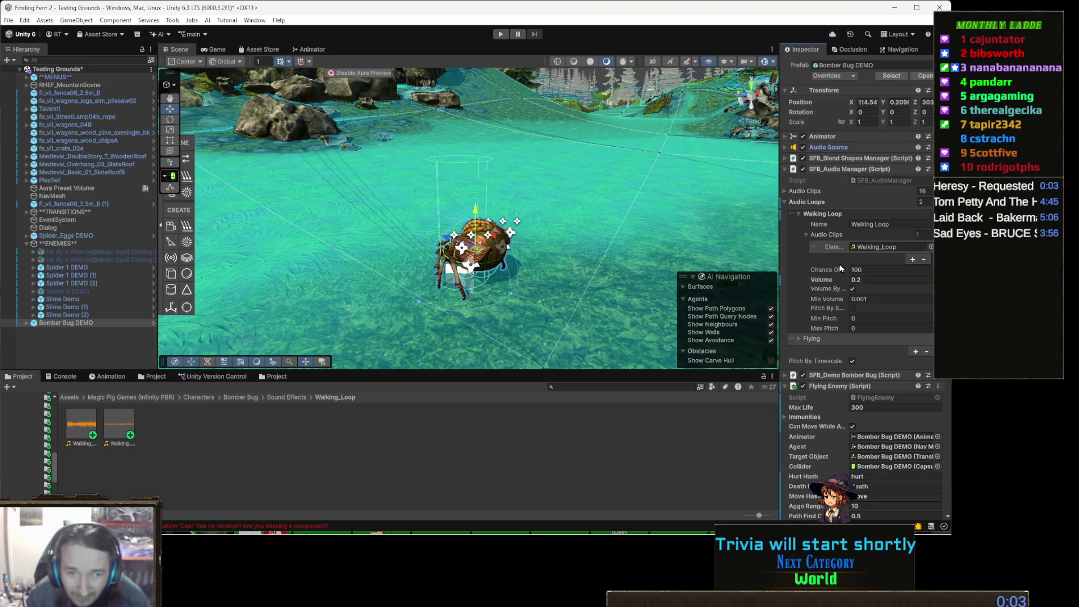
- Collapse SFB_Audio Manager and Attacks, and uncheck Can Move While Attacking
{"action": "left_click", "coordinate": [854, 169]}
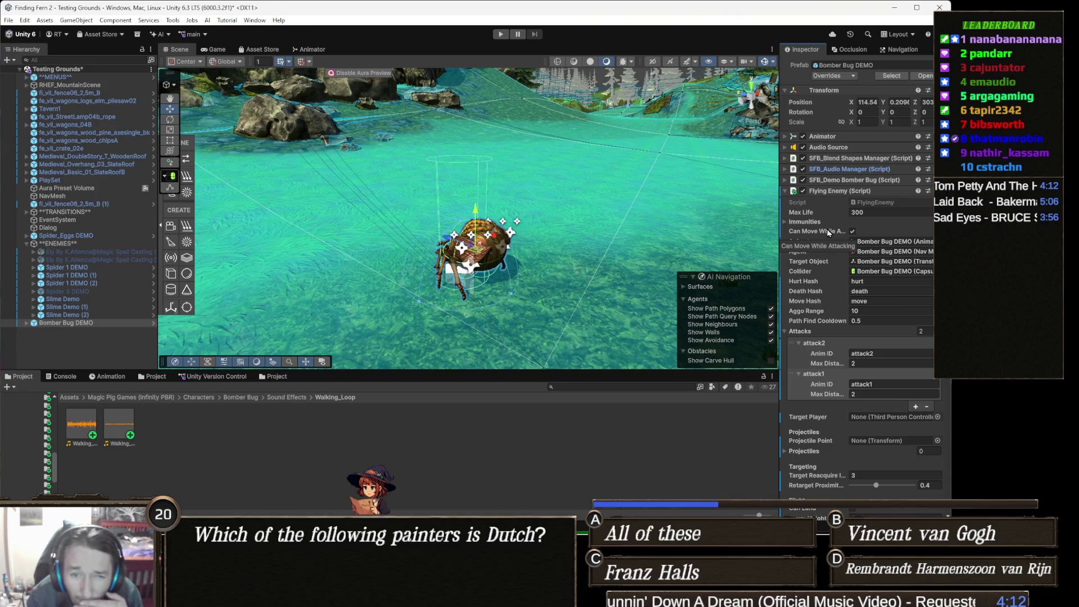
{"action": "left_click", "coordinate": [852, 231]}
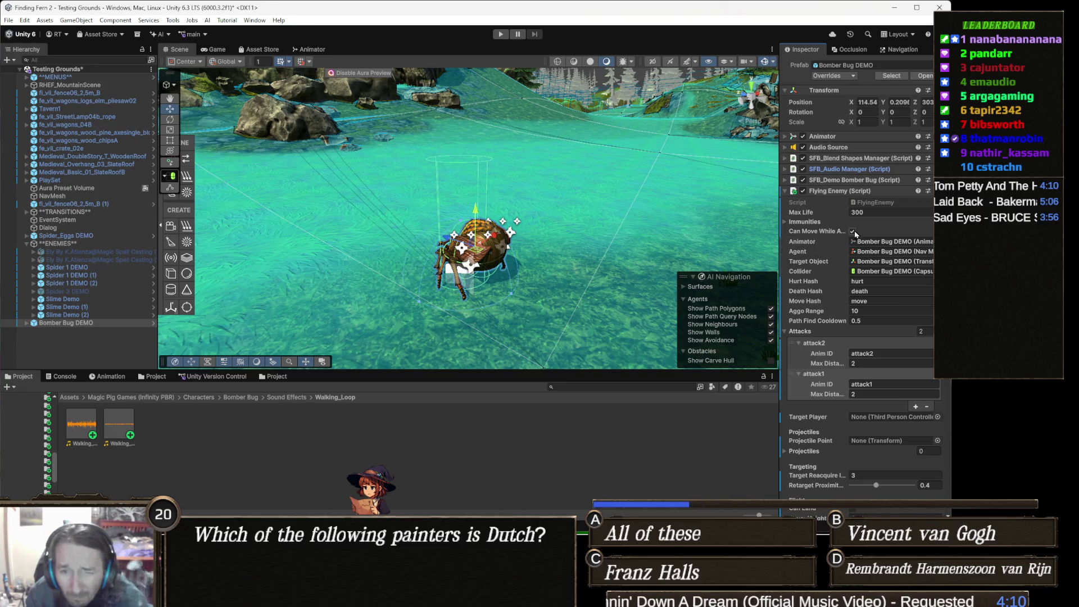
{"action": "left_click", "coordinate": [853, 231]}
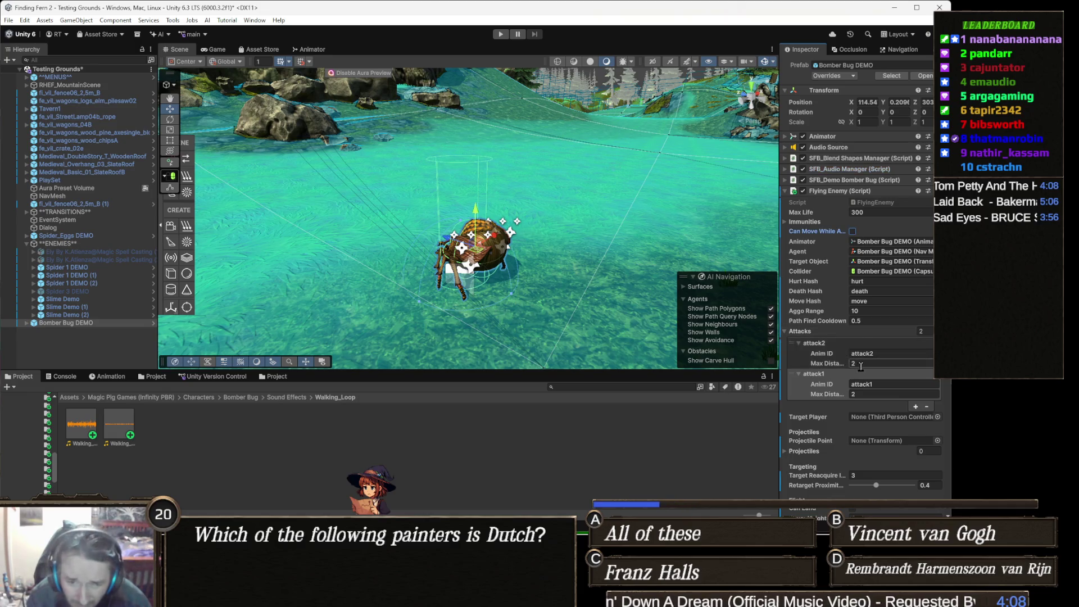
{"action": "left_click", "coordinate": [803, 331]}
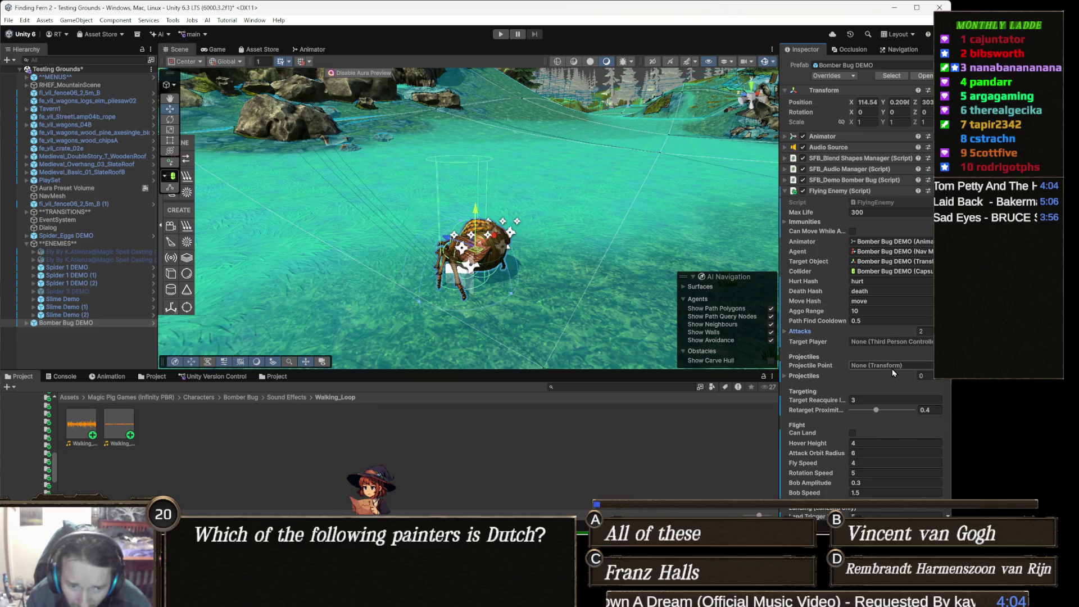
- Set the Flying Enemy's Hover Height to 3 and Fly Speed to 3
{"action": "scroll", "coordinate": [877, 365], "scroll_direction": "down", "scroll_amount": 1}
{"action": "scroll", "coordinate": [875, 365], "scroll_direction": "down", "scroll_amount": 1}
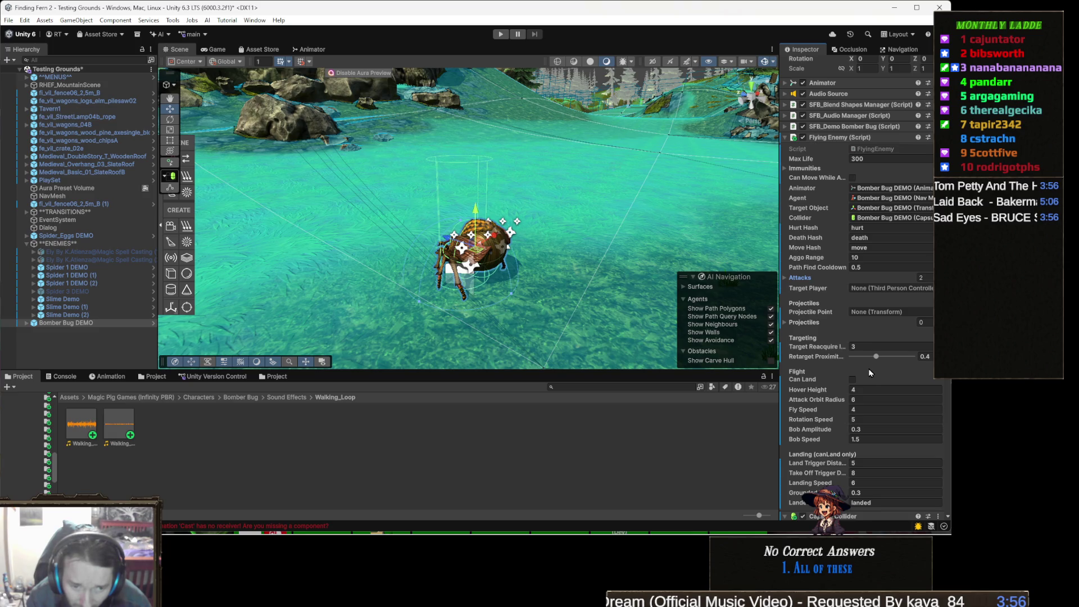
{"action": "scroll", "coordinate": [859, 376], "scroll_direction": "down", "scroll_amount": 1}
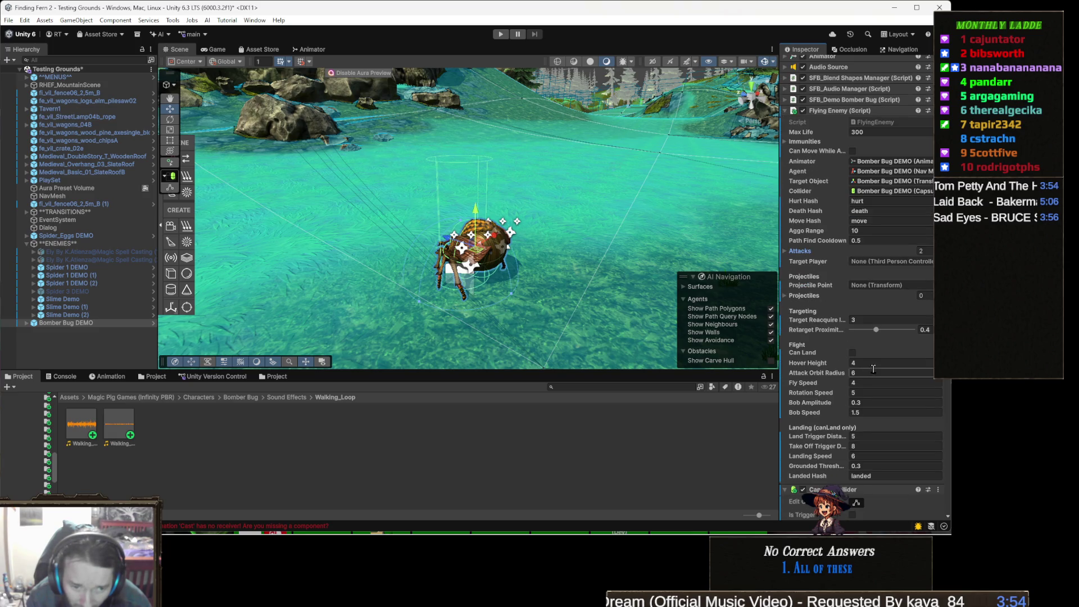
{"action": "scroll", "coordinate": [876, 363], "scroll_direction": "down", "scroll_amount": 1}
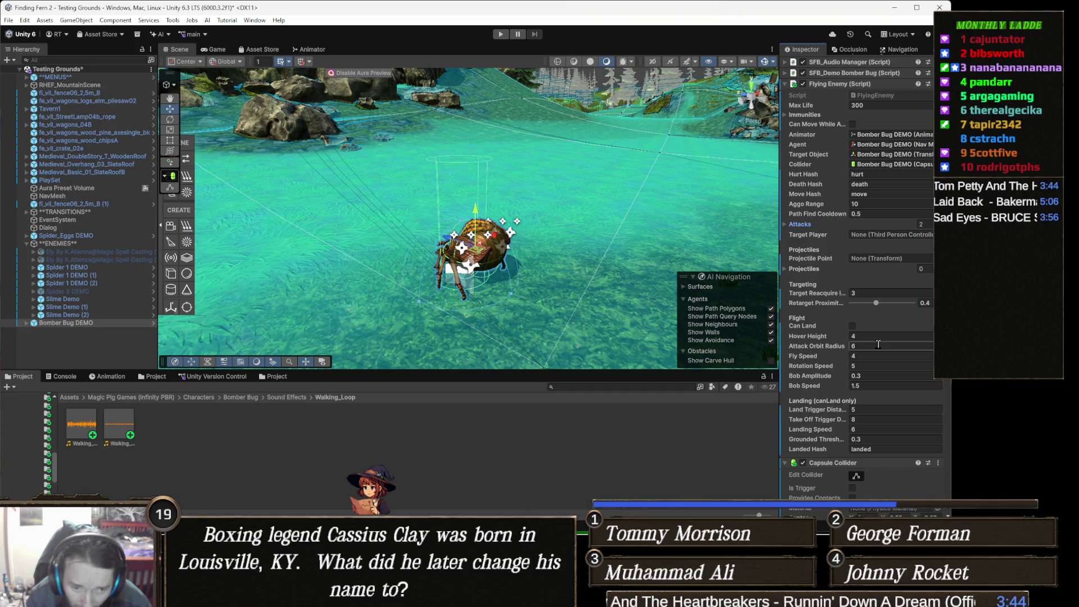
{"action": "left_click", "coordinate": [876, 337]}
{"action": "type", "text": "3"}
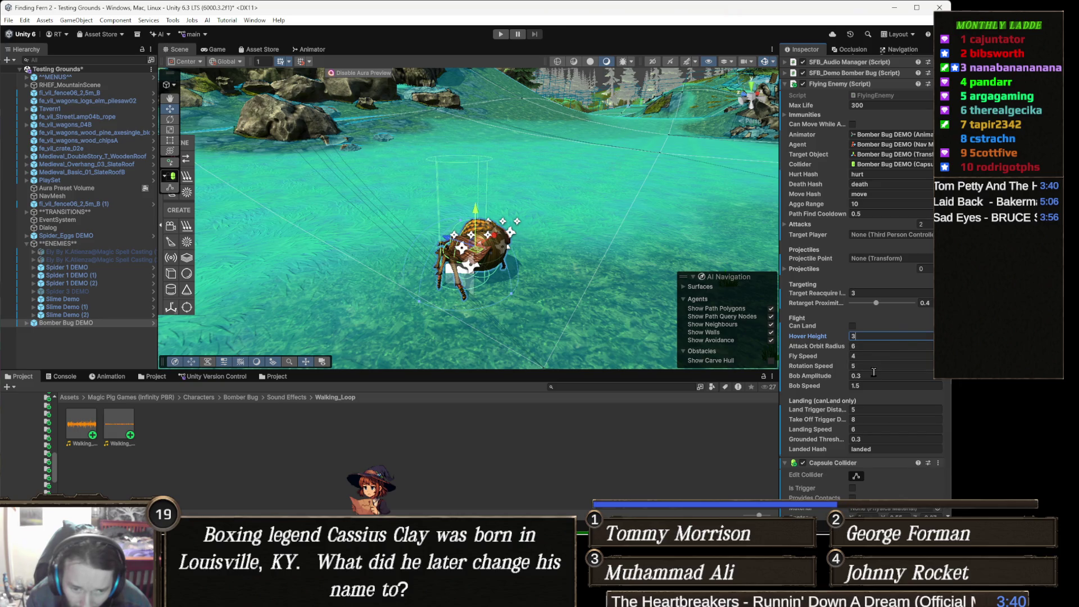
{"action": "left_click", "coordinate": [870, 355]}
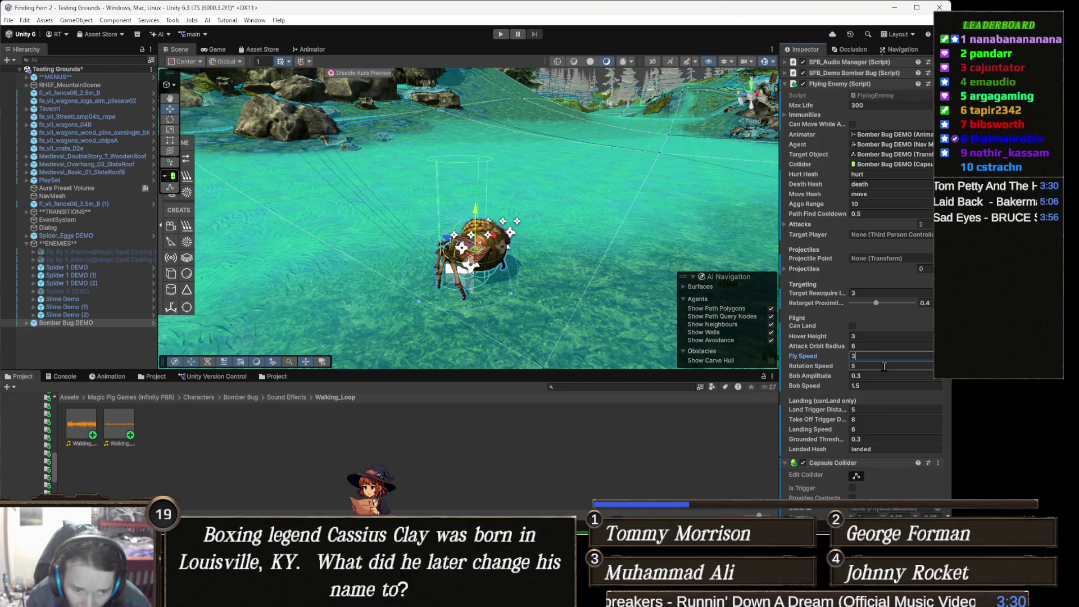
{"action": "scroll", "coordinate": [884, 366], "scroll_direction": "down", "scroll_amount": 1}
{"action": "scroll", "coordinate": [883, 368], "scroll_direction": "down", "scroll_amount": 1}
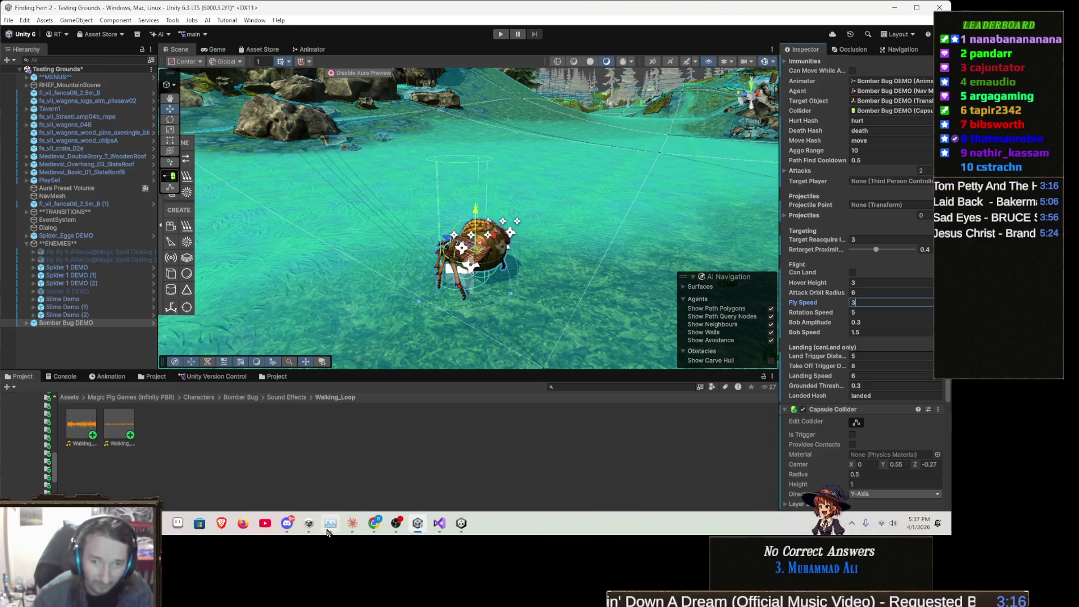
- Find 'takeofftrigg' in FlyingEnemy.cs and scroll to the take-off check in UpdateFlightMode
{"action": "left_click", "coordinate": [440, 524]}
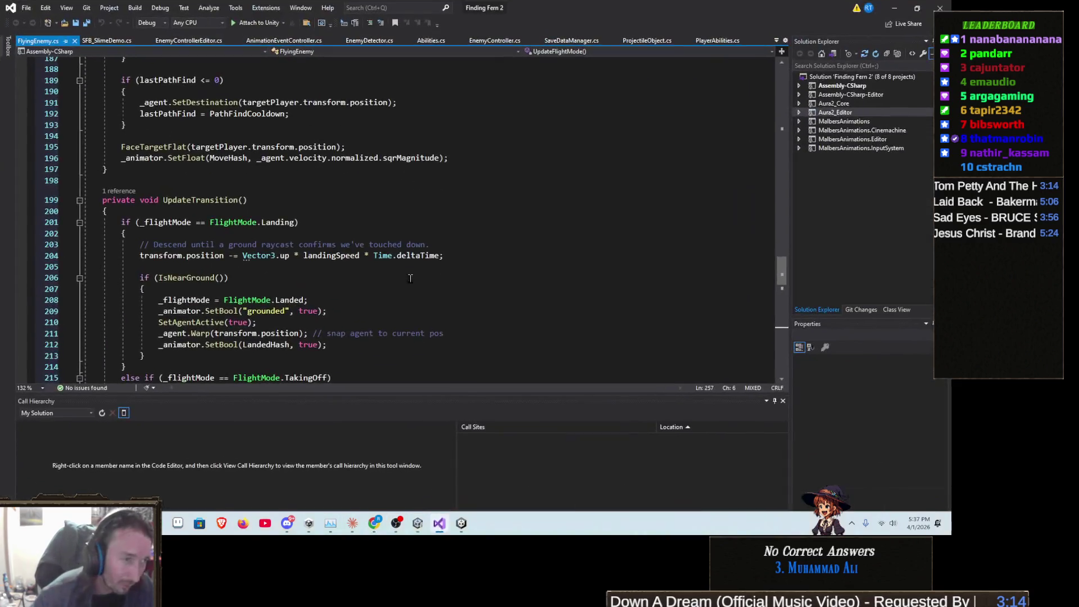
{"action": "left_click", "coordinate": [414, 248]}
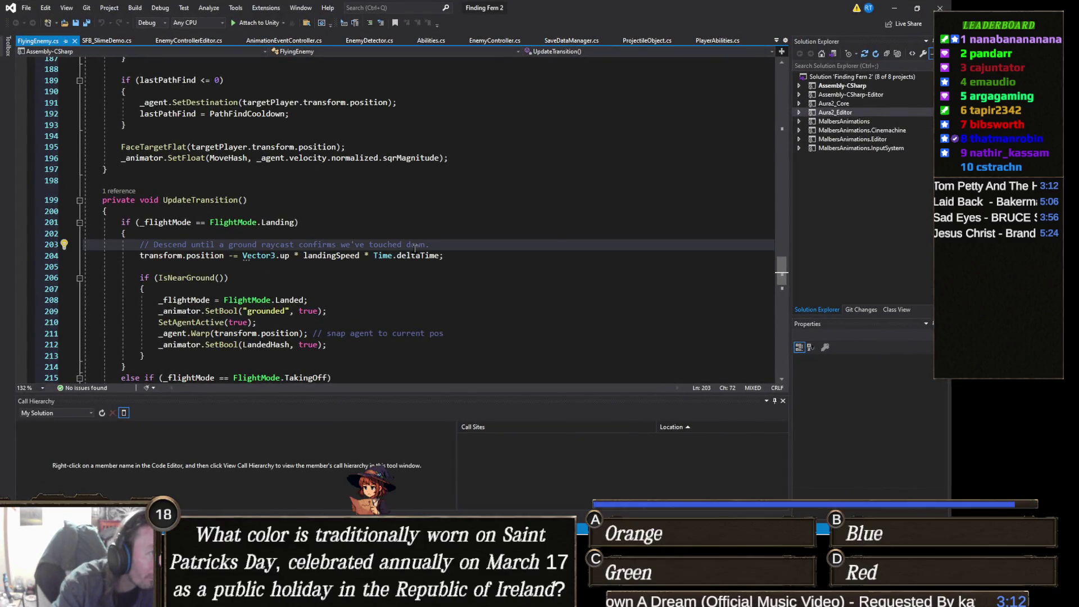
{"action": "key", "text": "ctrl+f"}
{"action": "type", "text": "takeofftrigg"}
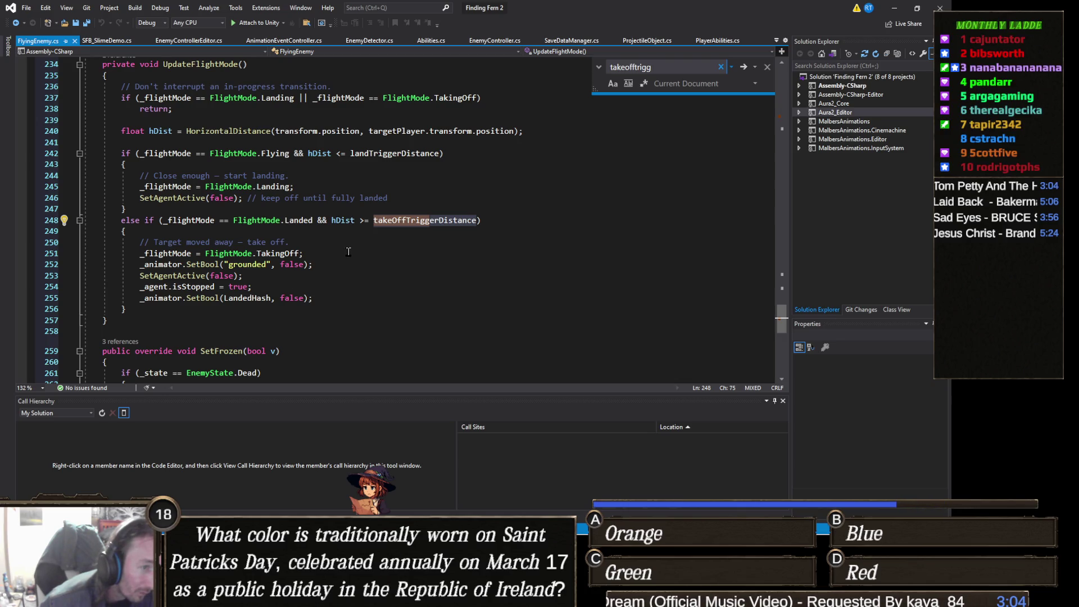
{"action": "left_click", "coordinate": [353, 223]}
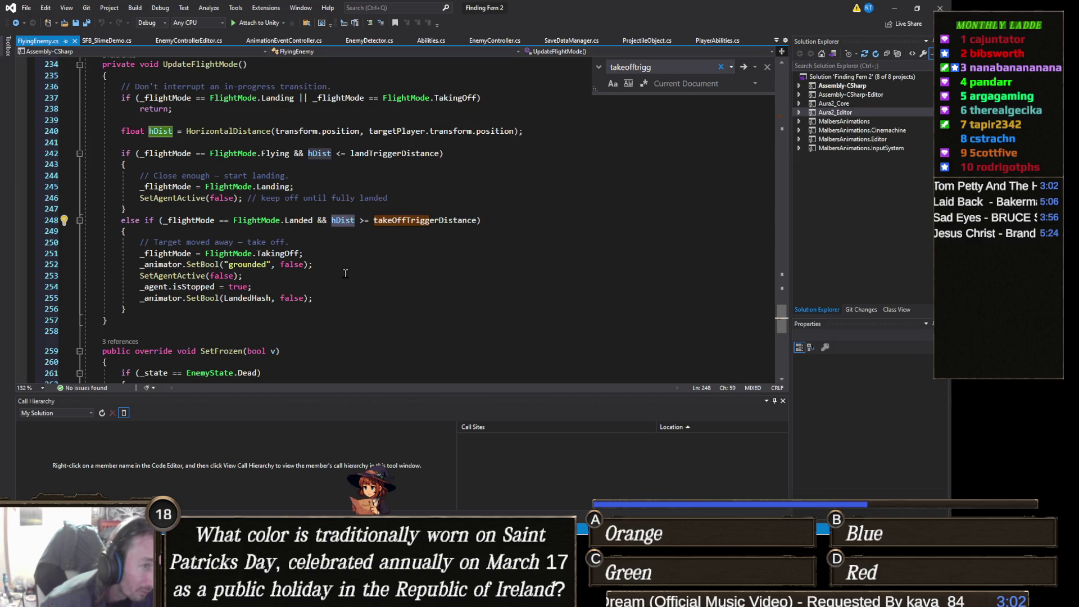
{"action": "scroll", "coordinate": [346, 274], "scroll_direction": "up", "scroll_amount": 2}
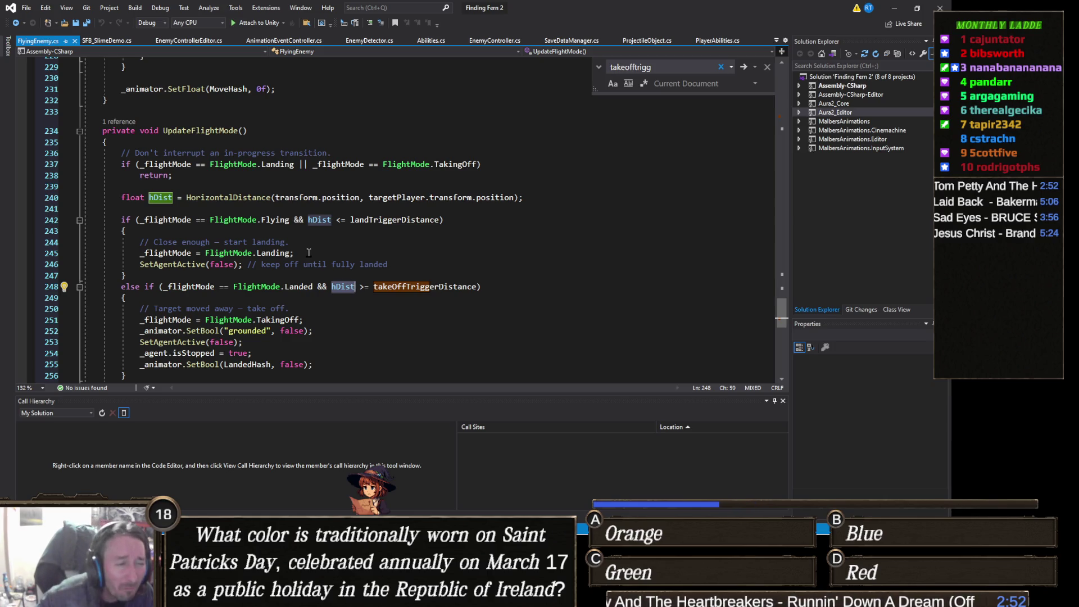
{"action": "scroll", "coordinate": [310, 258], "scroll_direction": "down", "scroll_amount": 2}
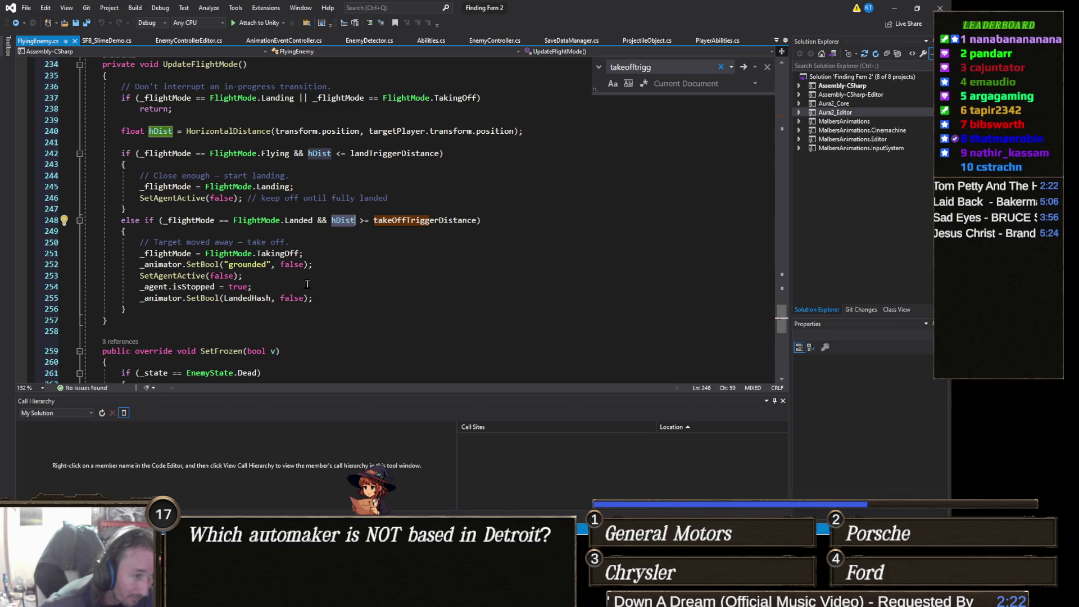
{"action": "scroll", "coordinate": [307, 284], "scroll_direction": "down", "scroll_amount": 2}
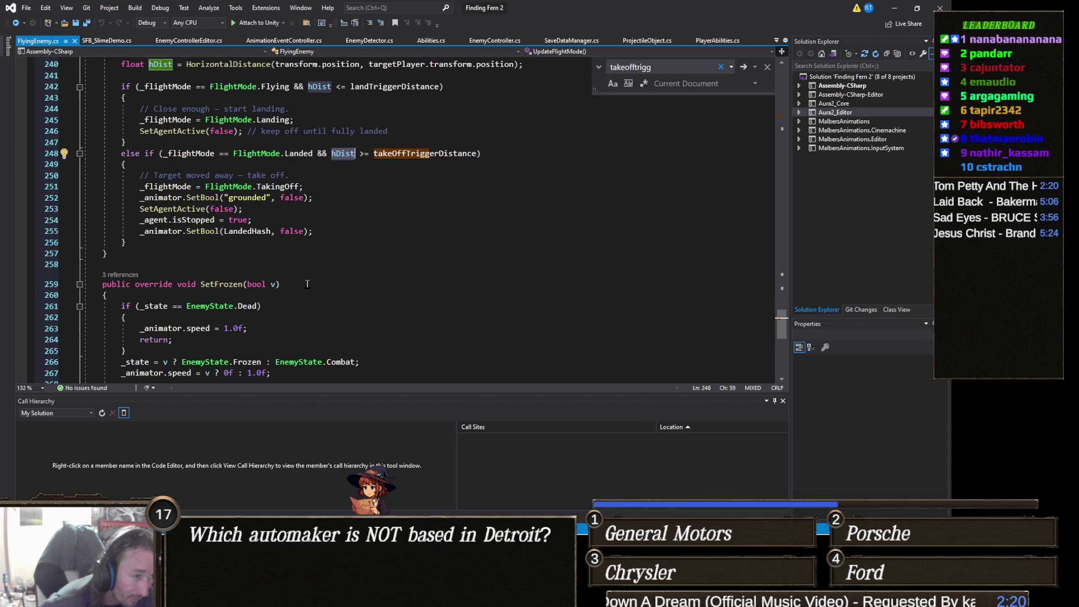
{"action": "scroll", "coordinate": [308, 284], "scroll_direction": "up", "scroll_amount": 2}
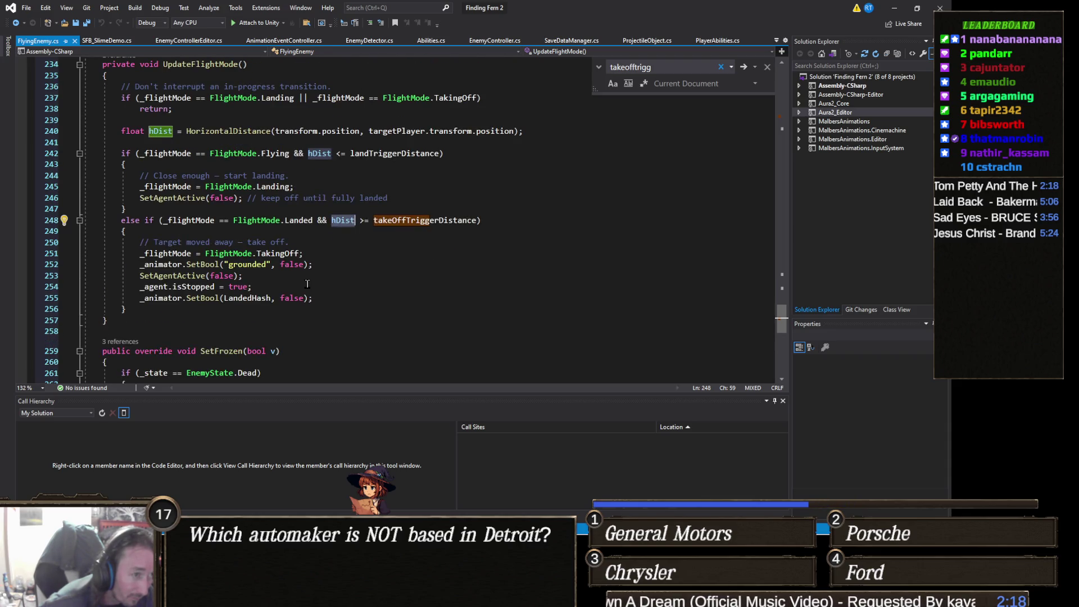
{"action": "scroll", "coordinate": [307, 284], "scroll_direction": "up", "scroll_amount": 4}
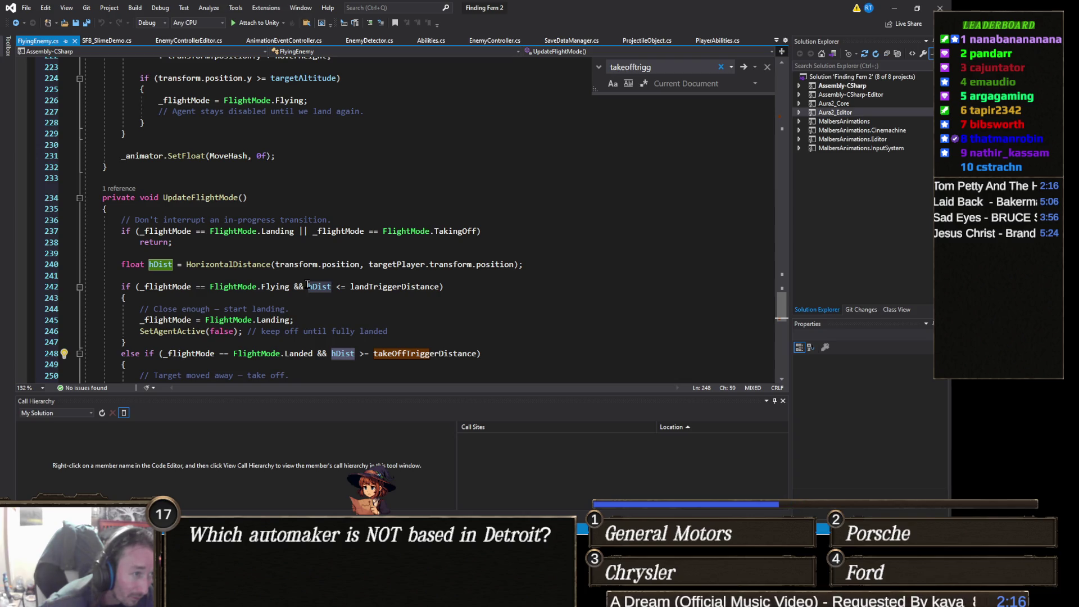
{"action": "scroll", "coordinate": [307, 284], "scroll_direction": "down", "scroll_amount": 2}
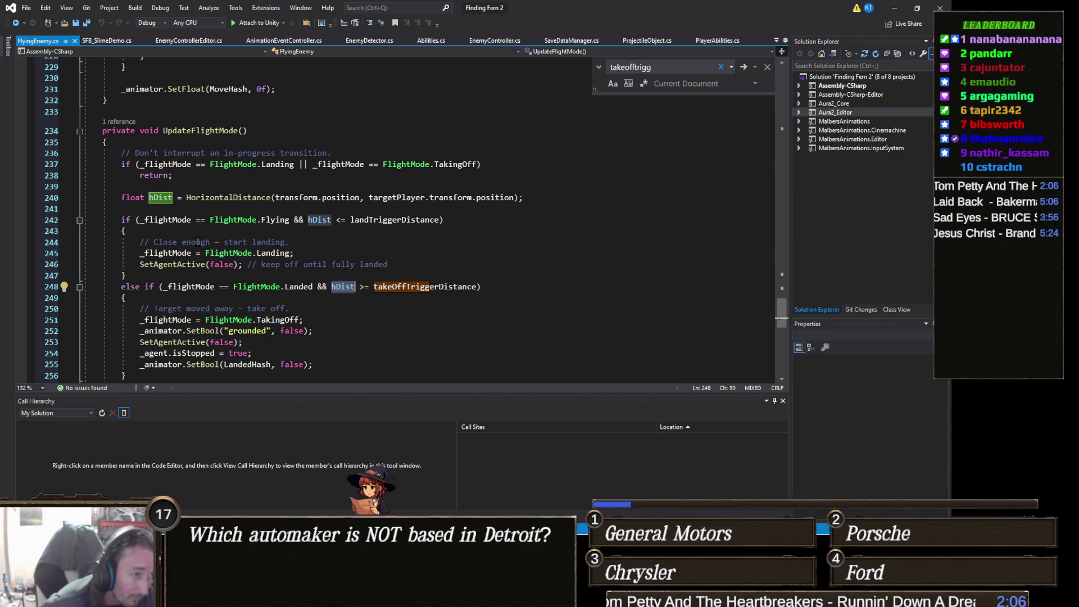
{"action": "scroll", "coordinate": [197, 242], "scroll_direction": "down", "scroll_amount": 3}
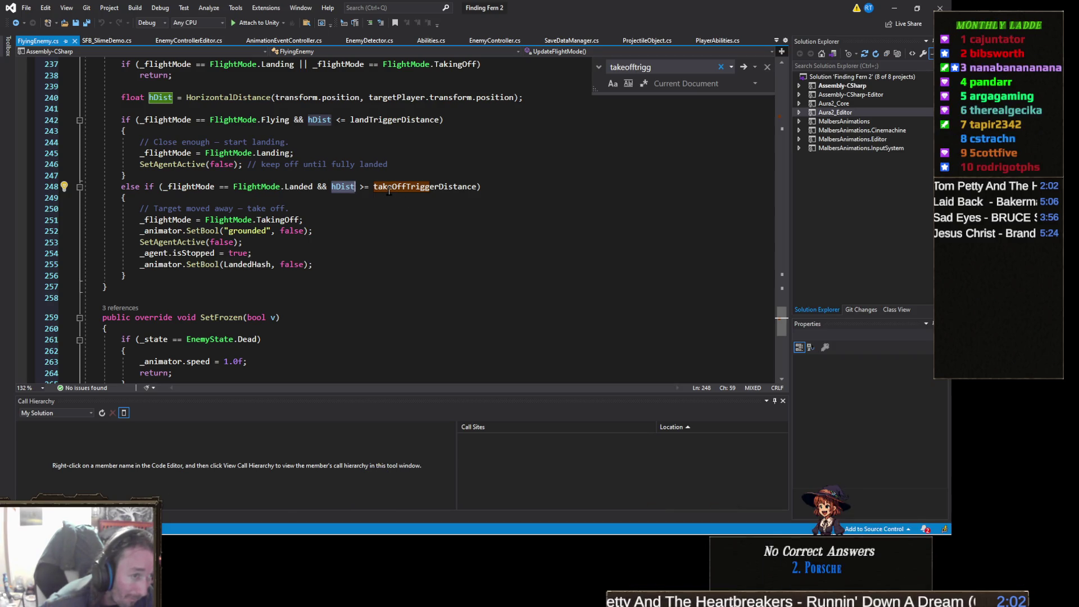
- Copy the _animator.SetBool("grounded", false); line from the take-off branch
{"action": "mouse_move", "coordinate": [391, 190]}
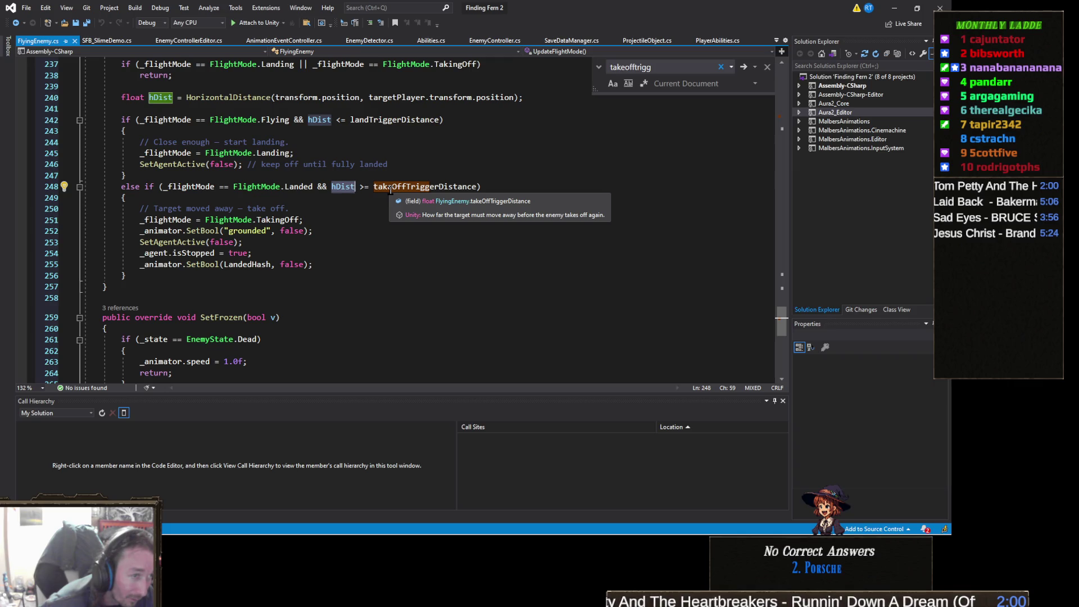
{"action": "right_click", "coordinate": [390, 190]}
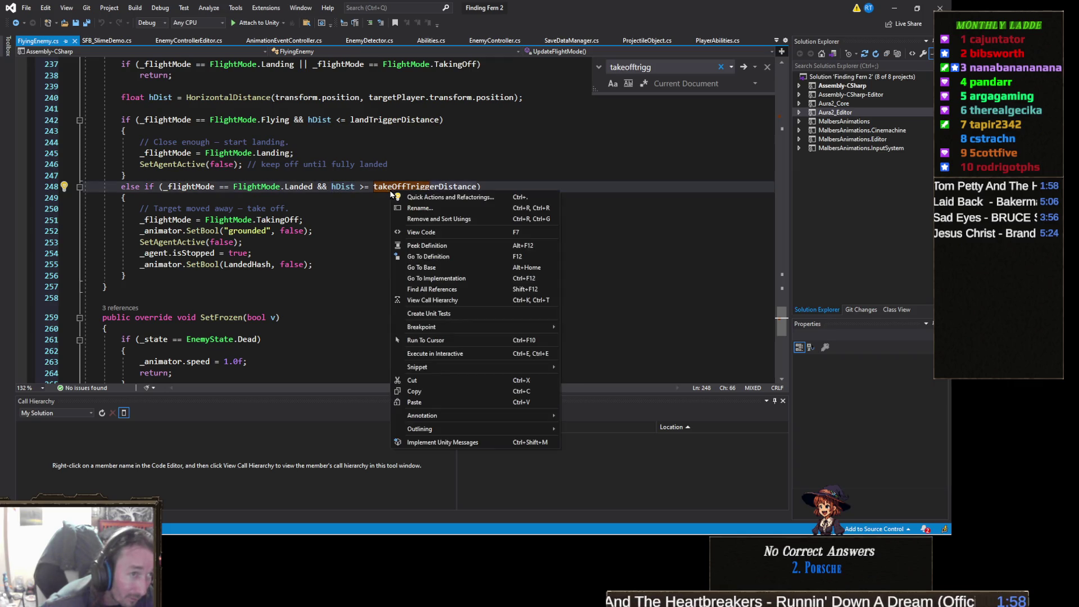
{"action": "left_click", "coordinate": [396, 124]}
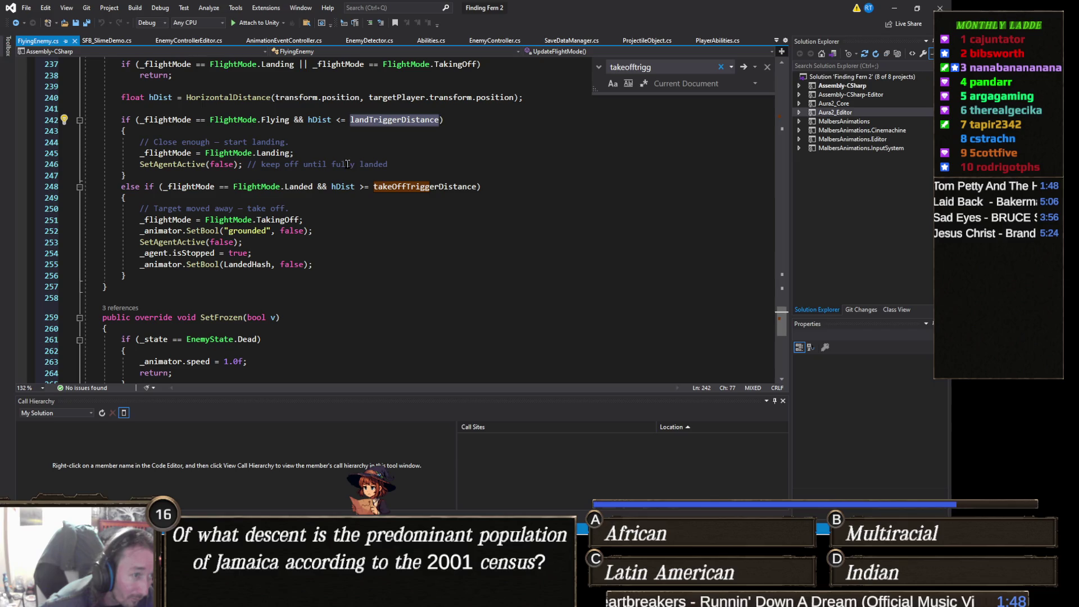
{"action": "left_click", "coordinate": [316, 231]}
{"action": "key", "text": "shift+Home"}
{"action": "key", "text": "shift+Home"}
{"action": "key", "text": "ctrl+c"}
{"action": "key", "text": "ctrl+f"}
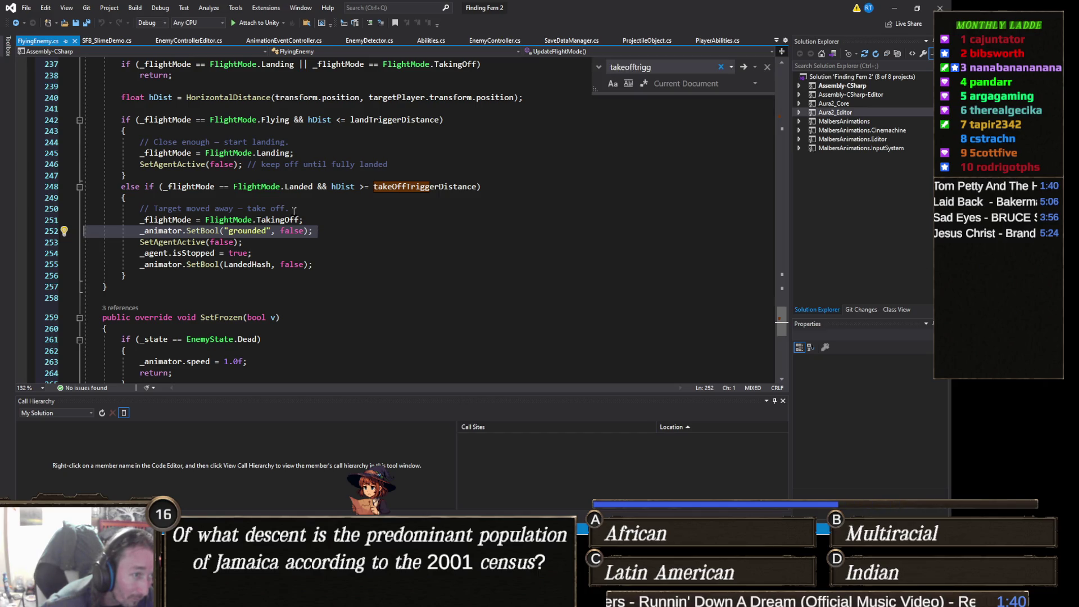
{"action": "scroll", "coordinate": [294, 211], "scroll_direction": "up", "scroll_amount": 1}
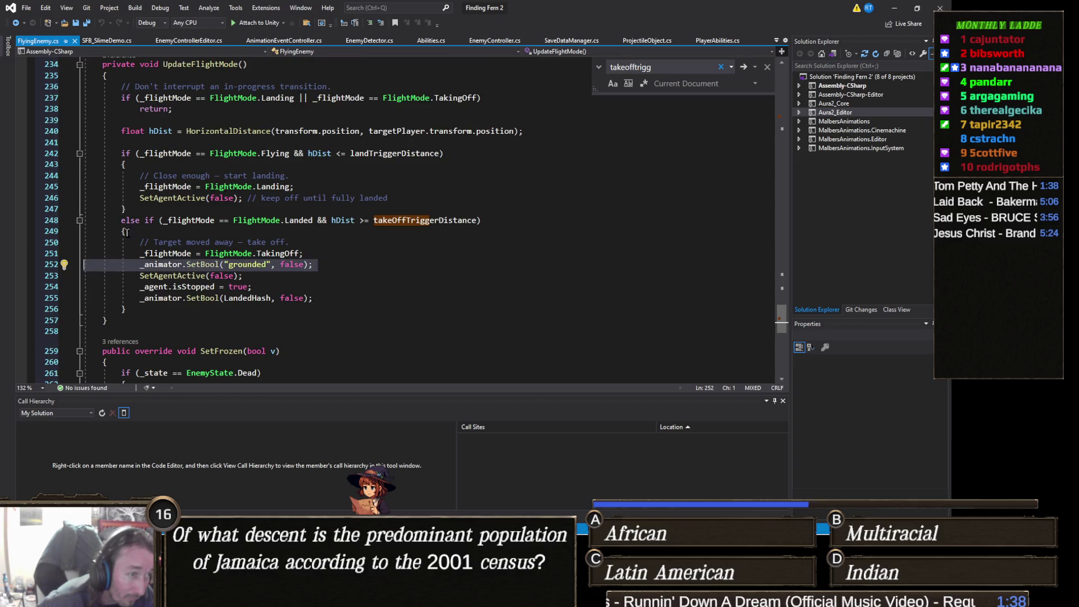
- Paste the grounded line below the FlightMode.Landing assignment and save FlyingEnemy.cs
{"action": "left_click", "coordinate": [319, 189]}
{"action": "key", "text": "Return"}
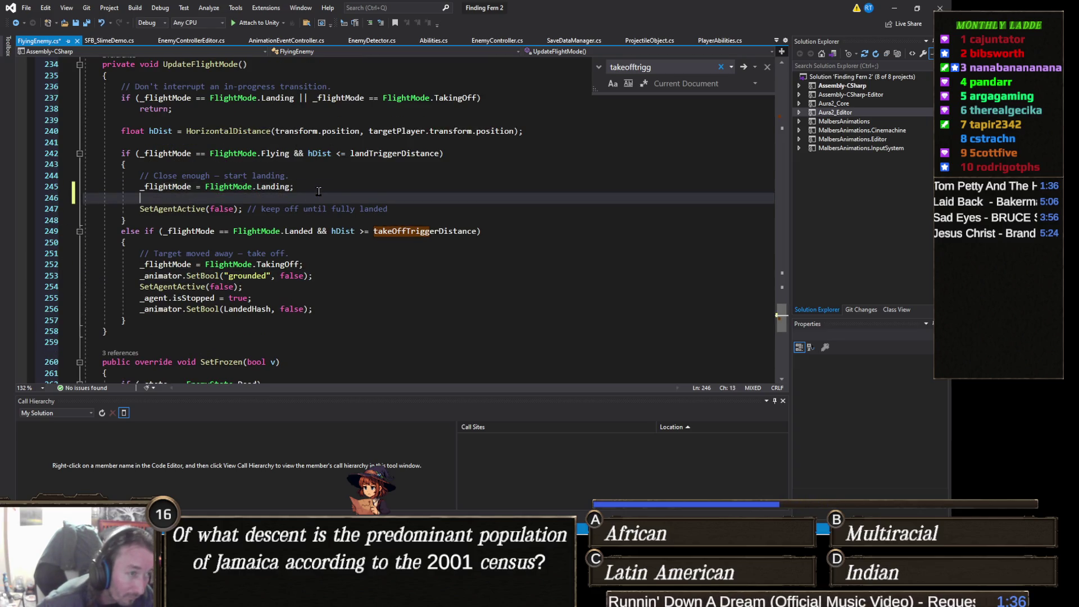
{"action": "key", "text": "ctrl+v"}
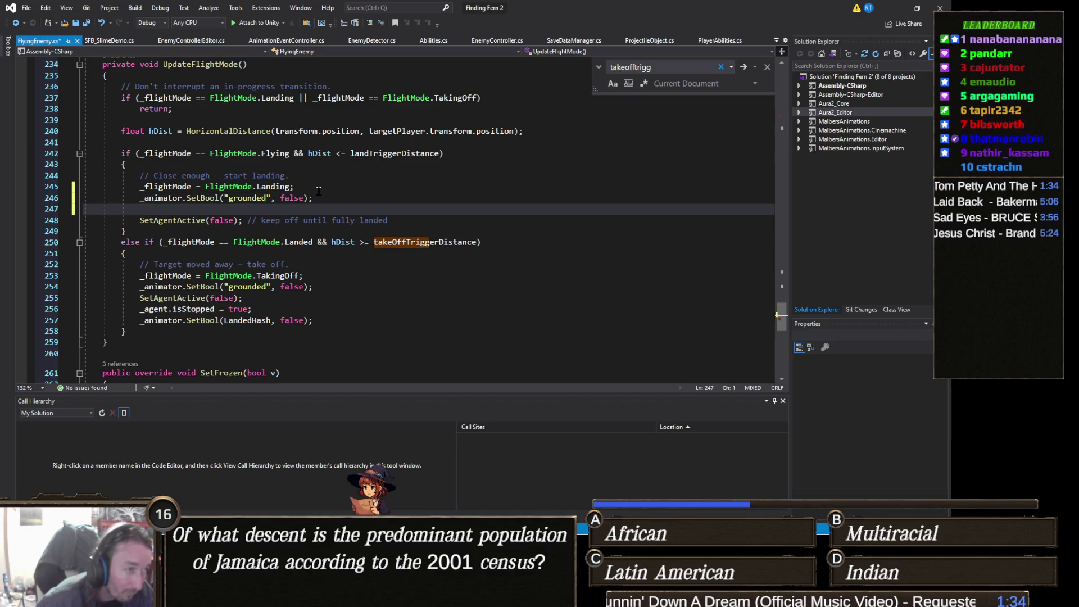
{"action": "key", "text": "BackSpace"}
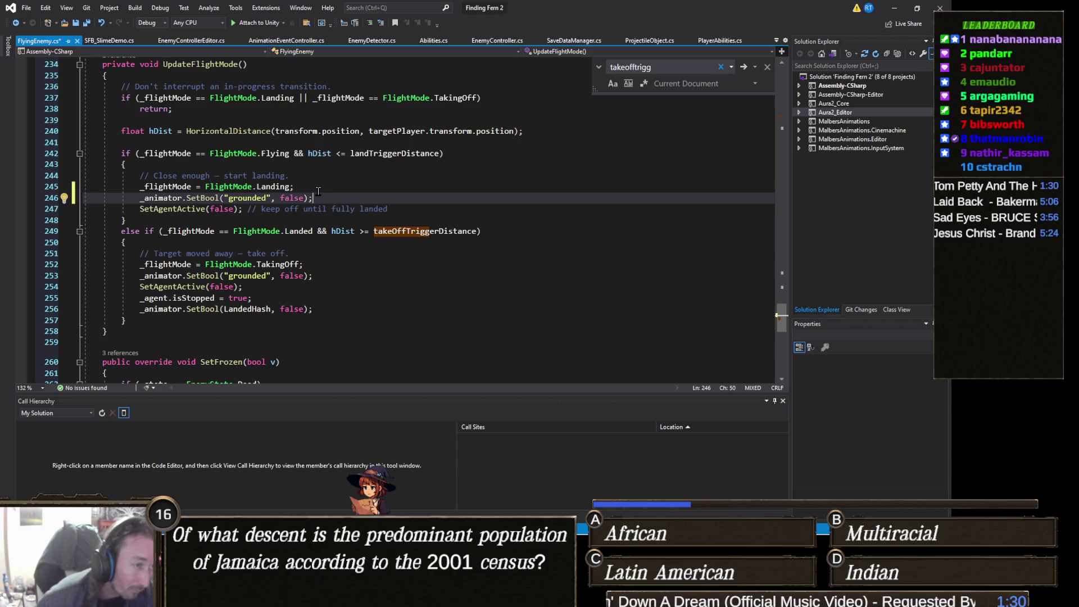
{"action": "key", "text": "Up"}
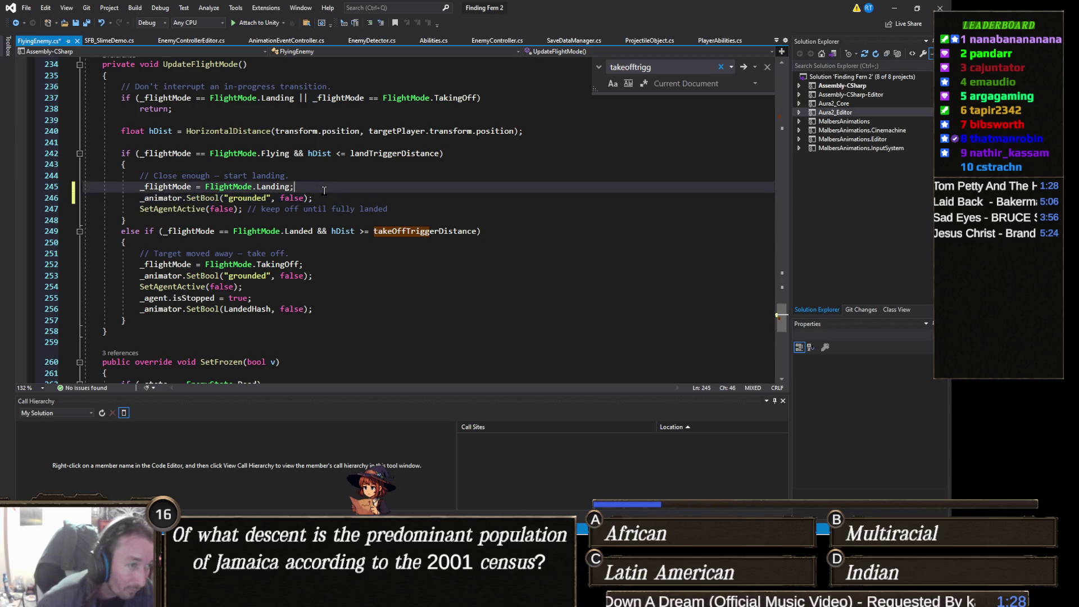
{"action": "key", "text": "ctrl+s"}
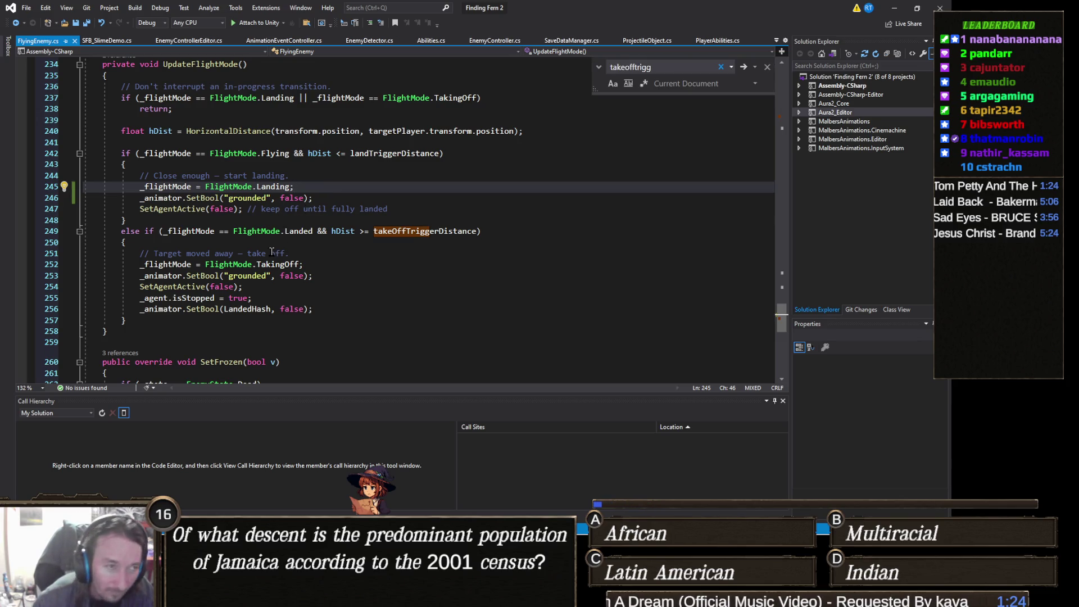
- Follow UpdateFlightMode's reference into UpdateCombat, then go to UpdateCombatAir's definition
{"action": "scroll", "coordinate": [178, 164], "scroll_direction": "up", "scroll_amount": 2}
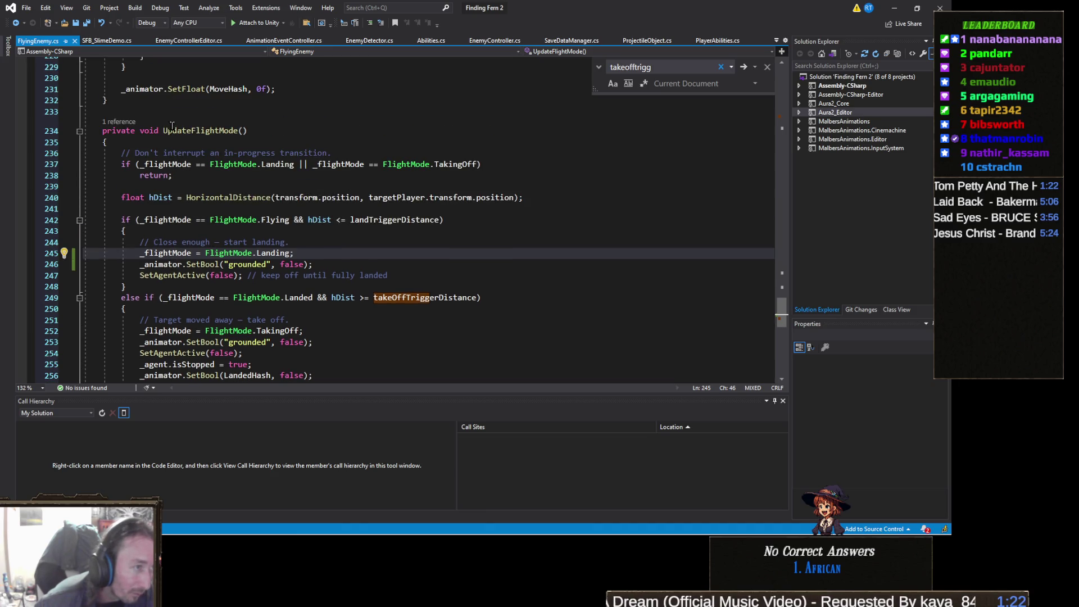
{"action": "left_click", "coordinate": [125, 130]}
{"action": "left_click", "coordinate": [118, 121]}
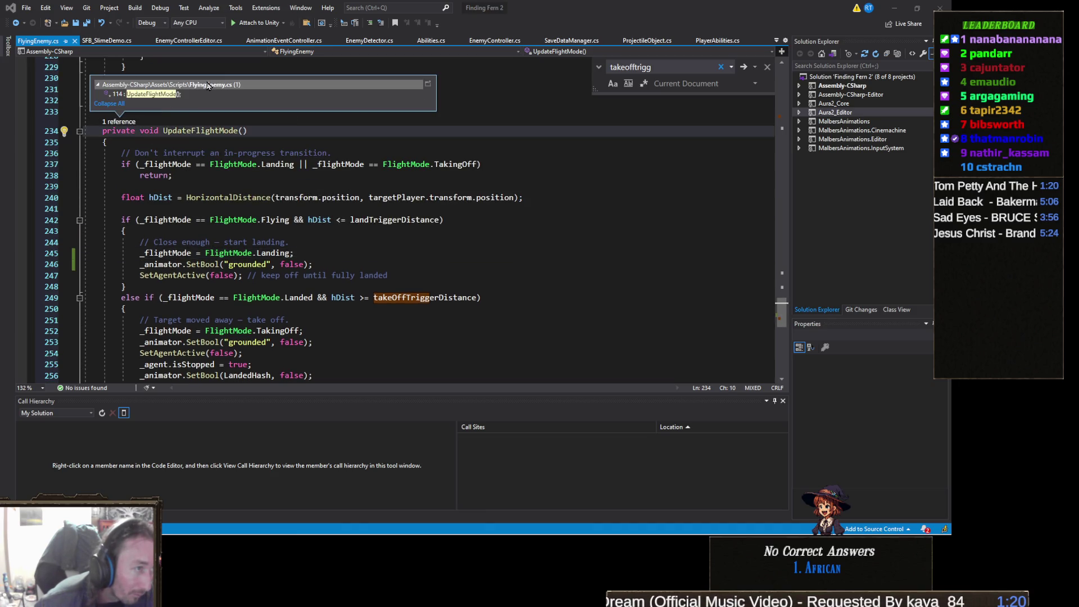
{"action": "double_click", "coordinate": [151, 93]}
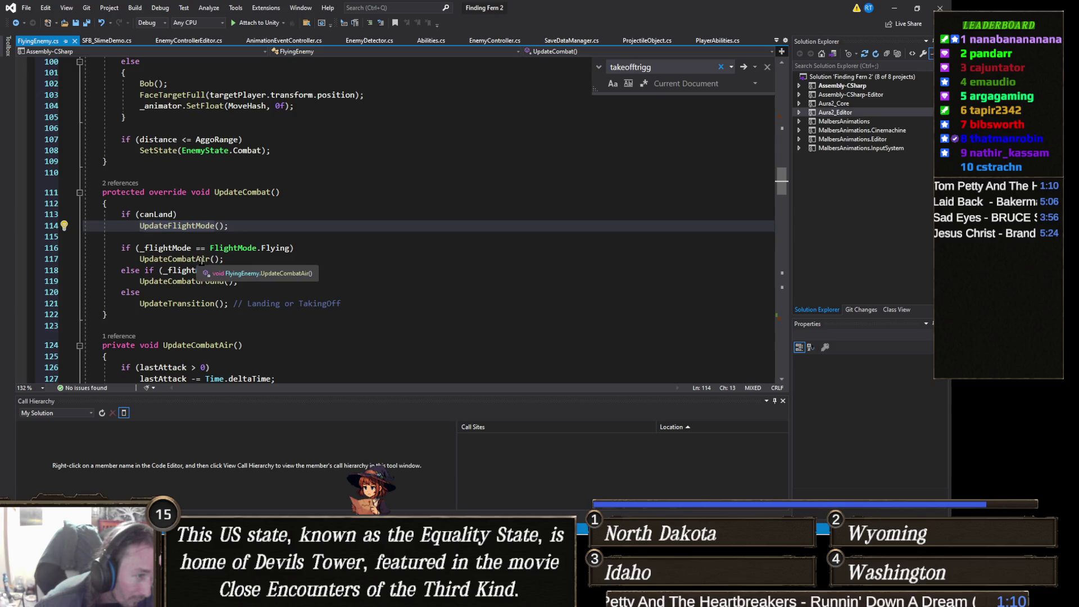
{"action": "double_click", "coordinate": [197, 260]}
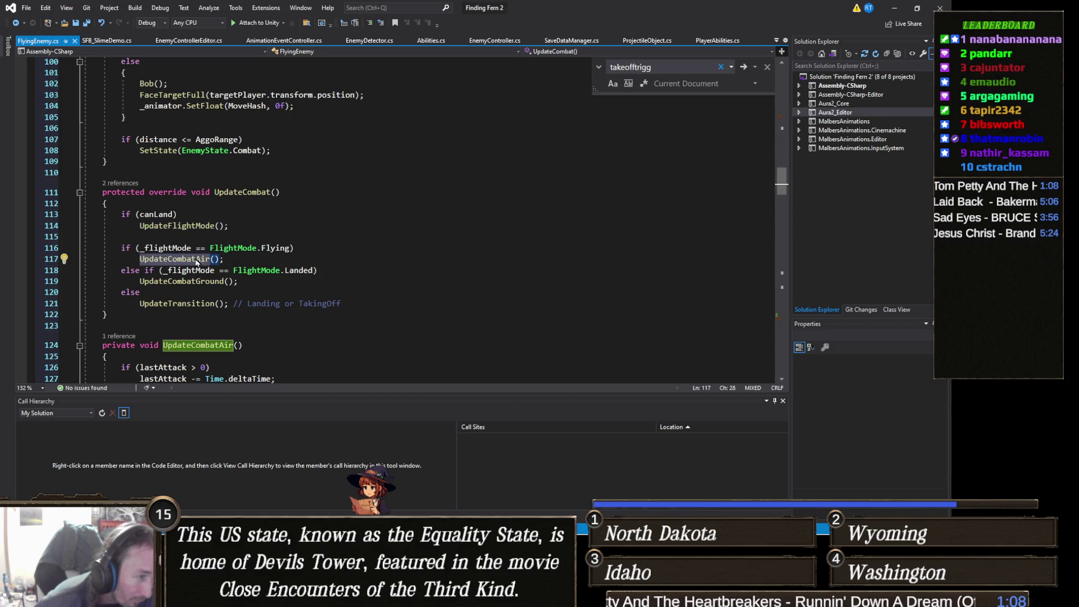
{"action": "right_click", "coordinate": [197, 261]}
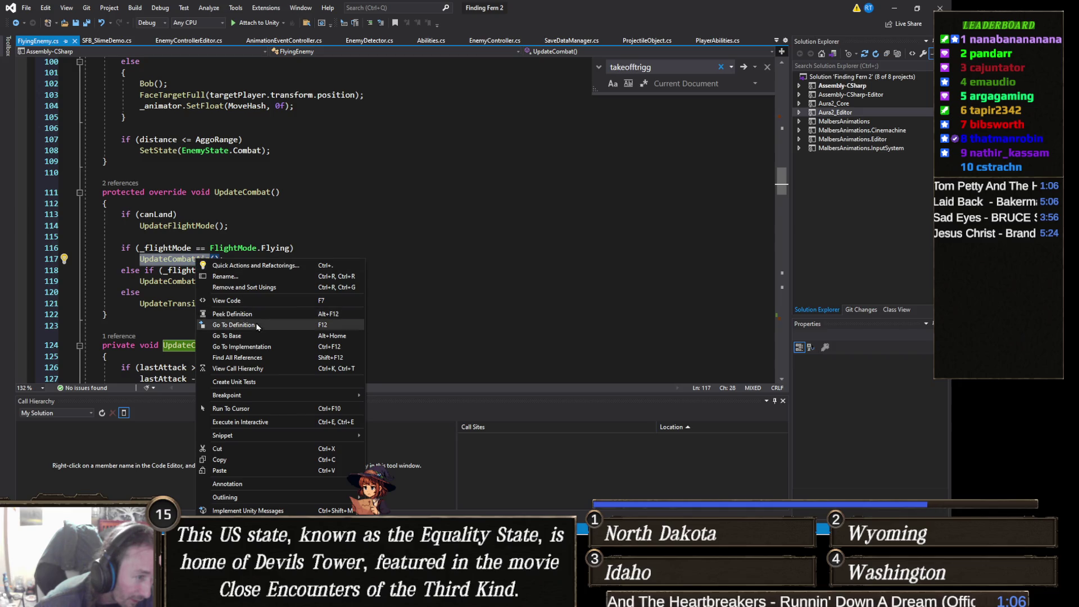
{"action": "left_click", "coordinate": [269, 315]}
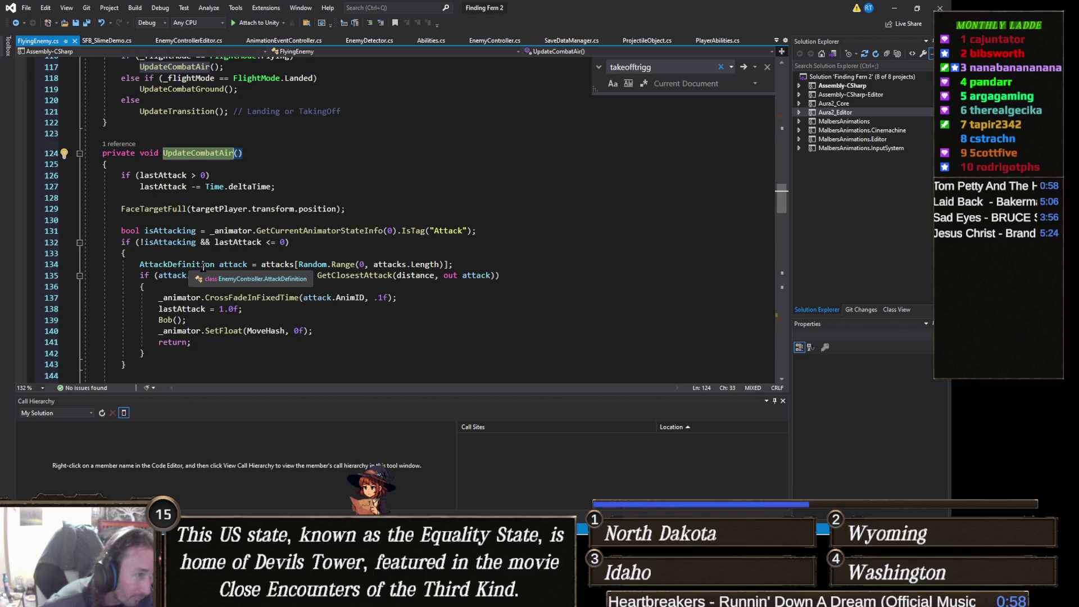
{"action": "scroll", "coordinate": [212, 284], "scroll_direction": "down", "scroll_amount": 4}
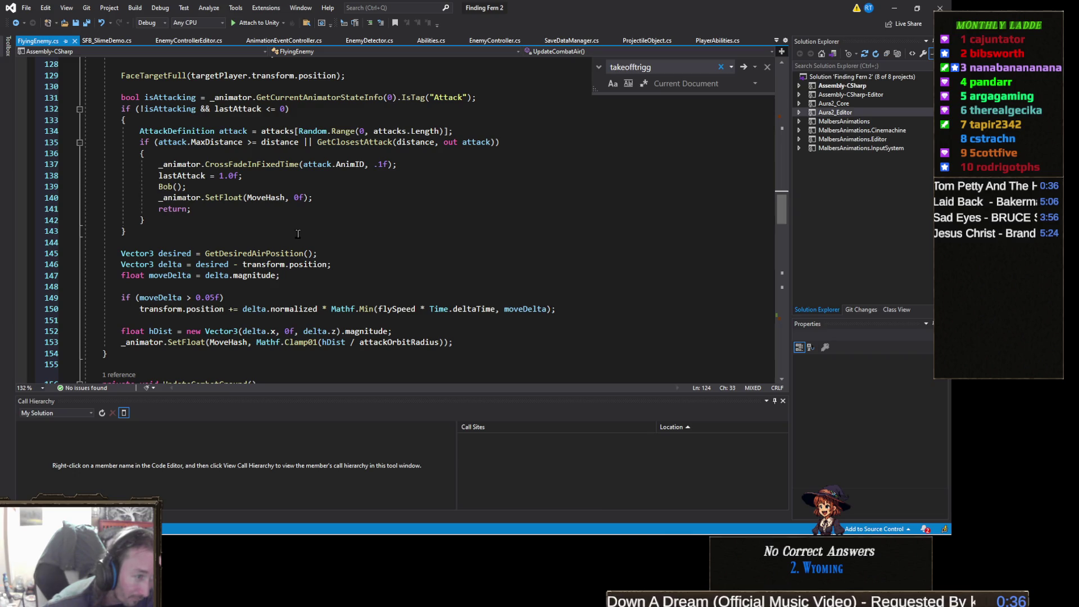
- Change line 150's transform.position += to -=, save, and return to Unity
{"action": "left_click", "coordinate": [233, 309]}
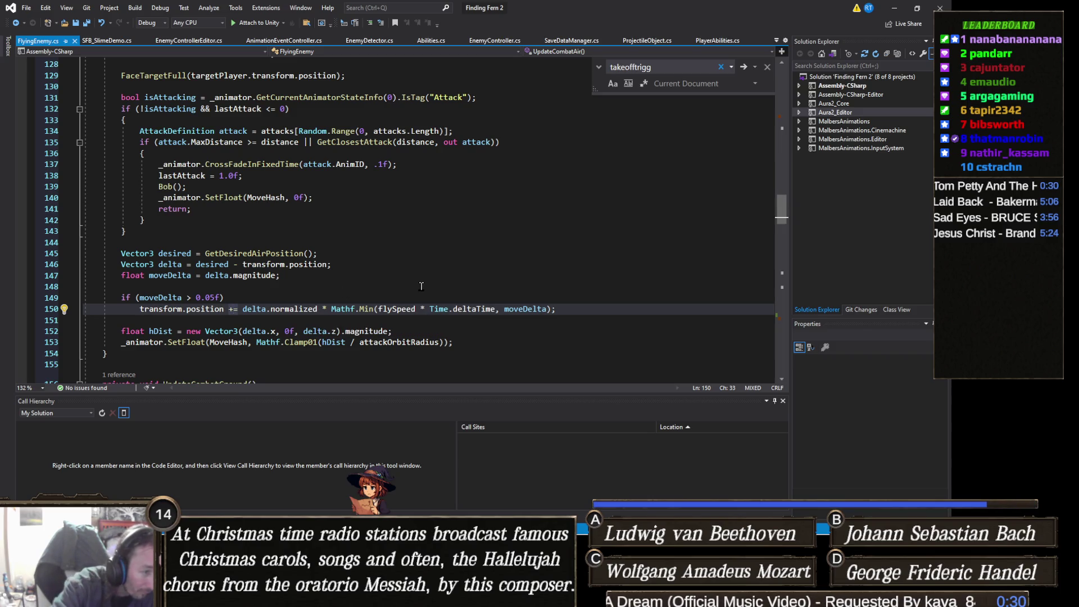
{"action": "key", "text": "Delete"}
{"action": "type", "text": "-"}
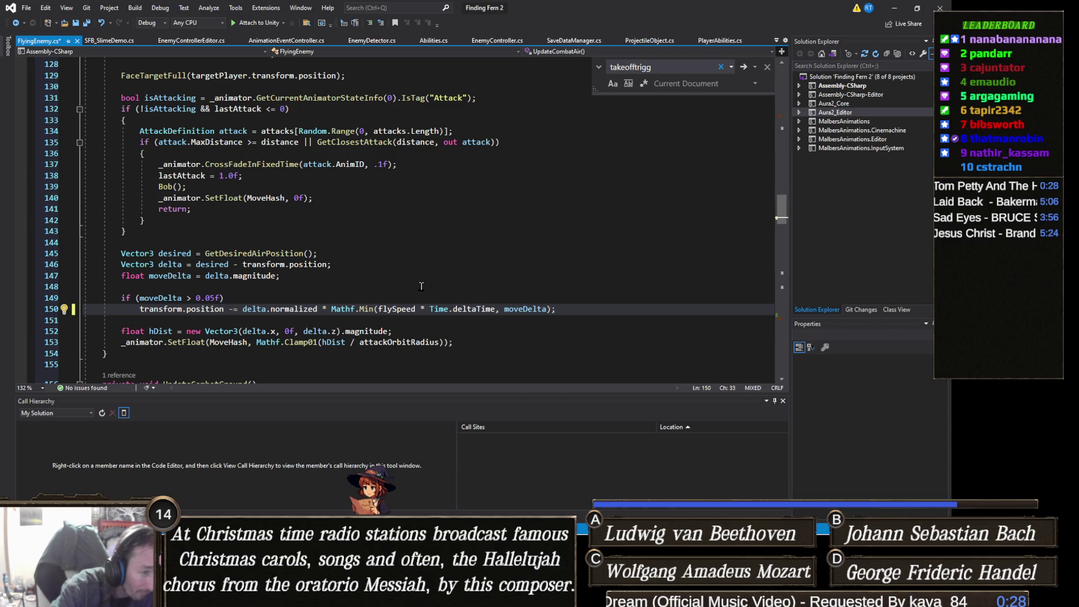
{"action": "key", "text": "ctrl+s"}
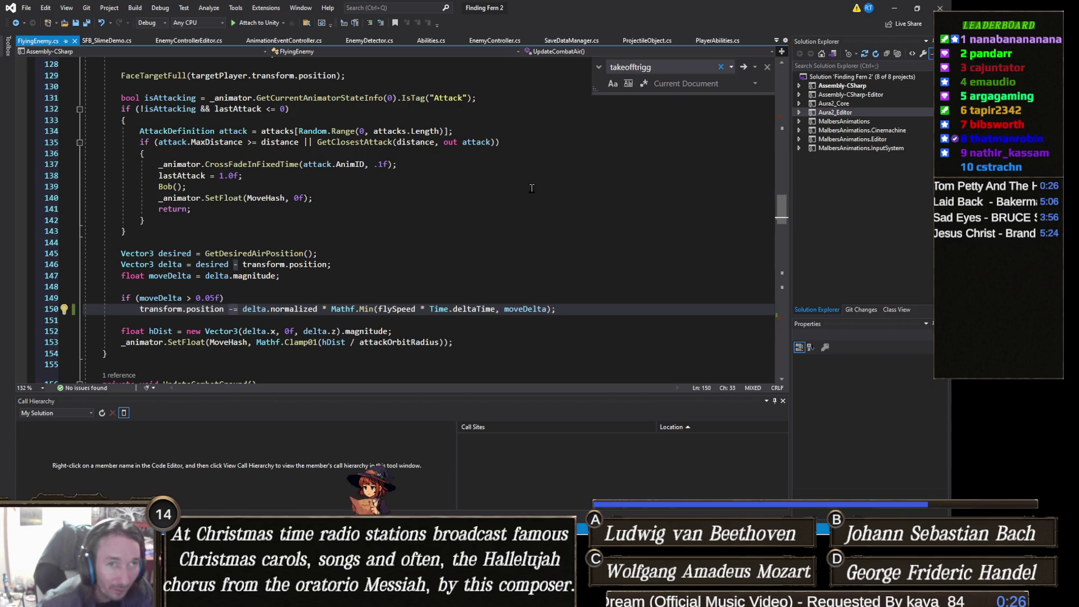
{"action": "left_click", "coordinate": [894, 8]}
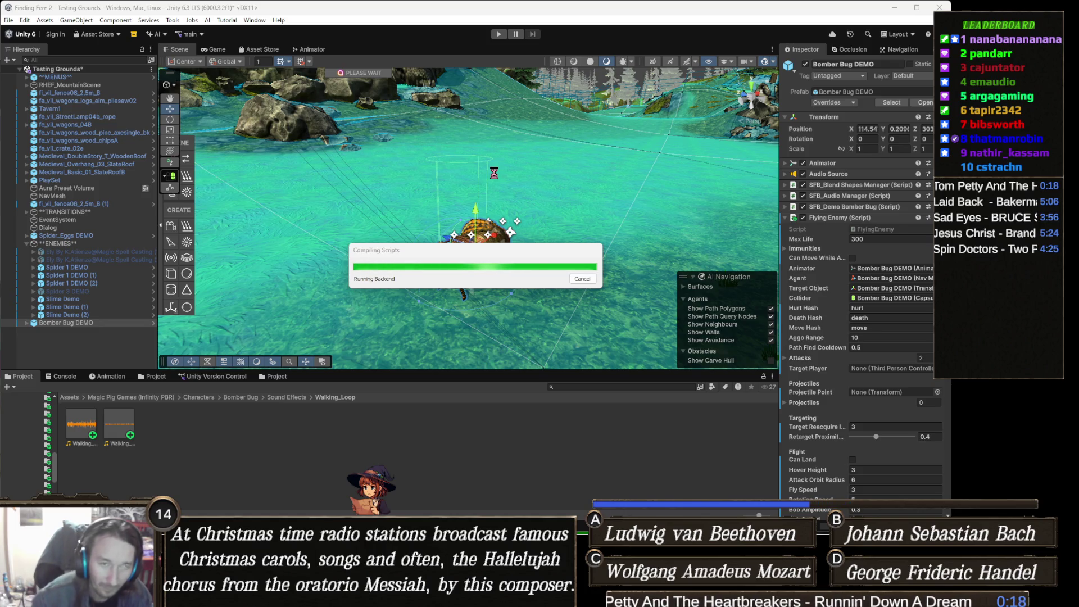
- Test the Bomber Bug's reversed air movement in play mode, then stop playing
{"action": "left_click", "coordinate": [498, 34]}
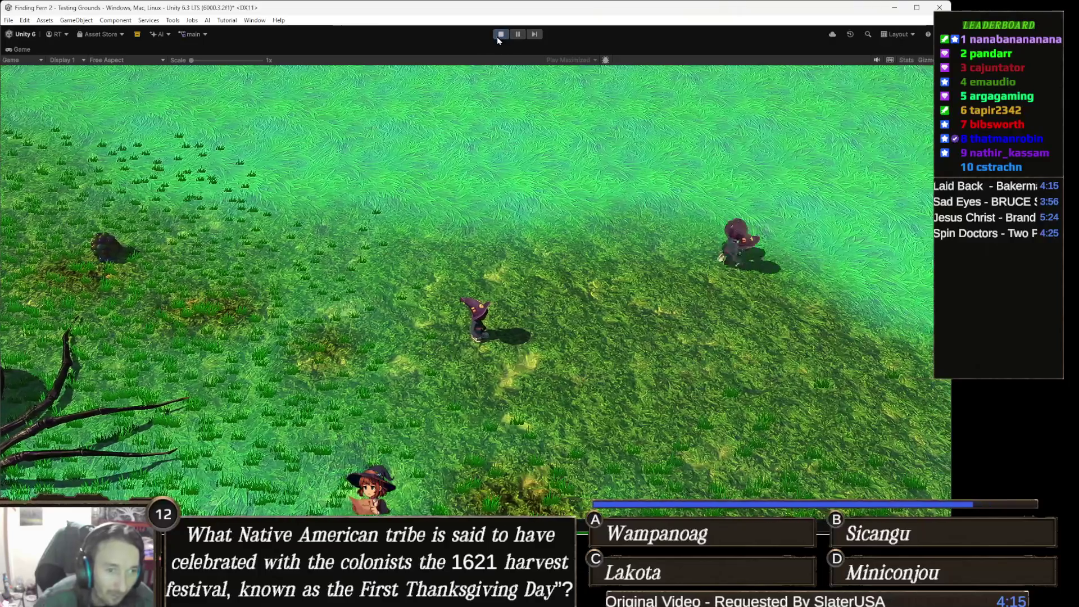
{"action": "left_click", "coordinate": [497, 36]}
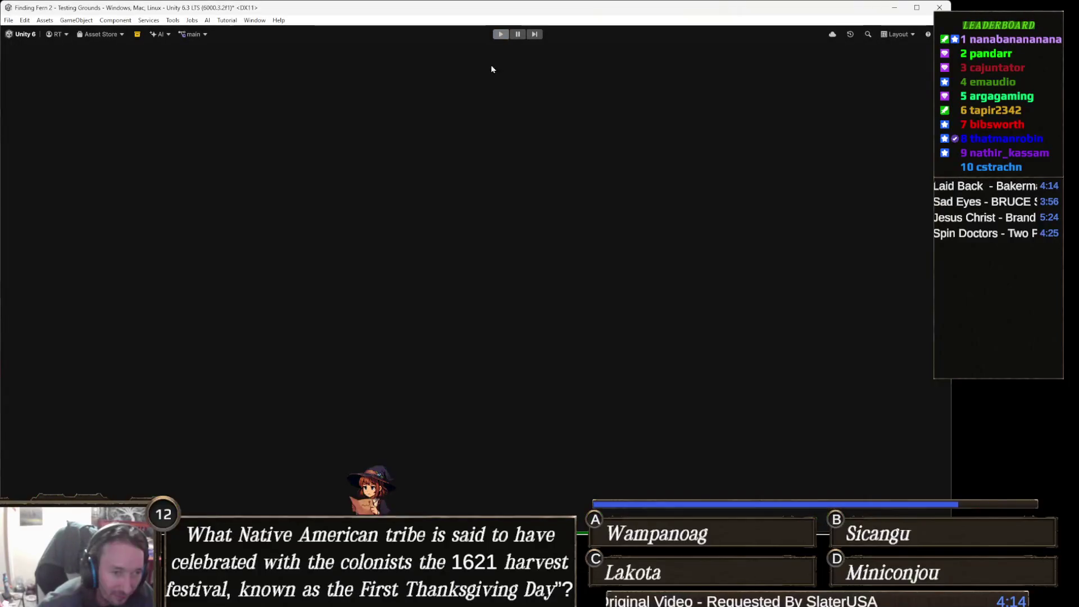
- Back in Visual Studio, restore line 150's operator from -= to +=
{"action": "key", "text": "alt+Tab"}
{"action": "key", "text": "BackSpace"}
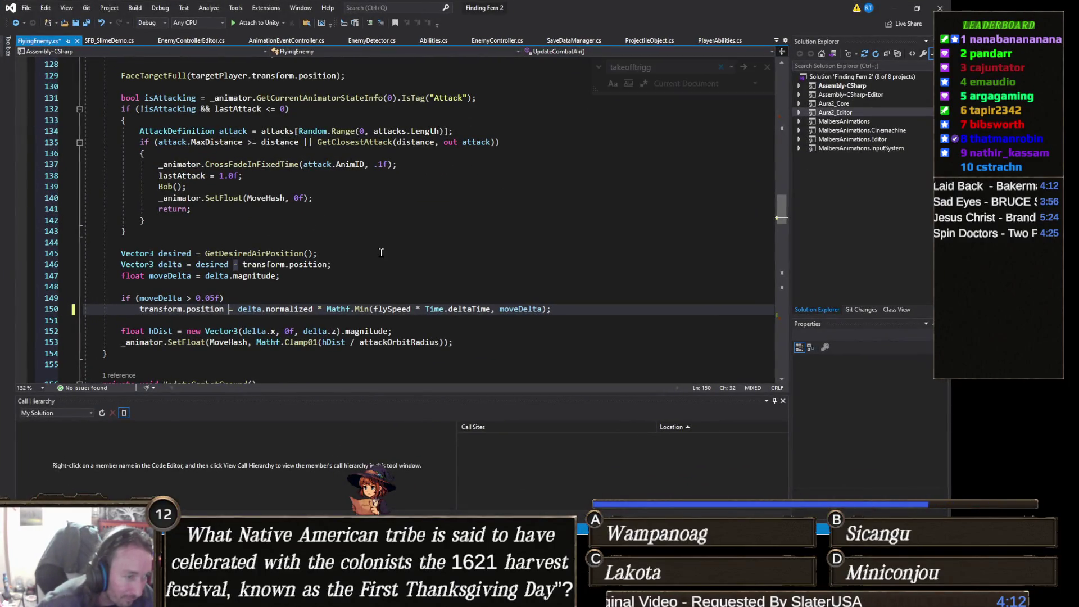
{"action": "type", "text": "+"}
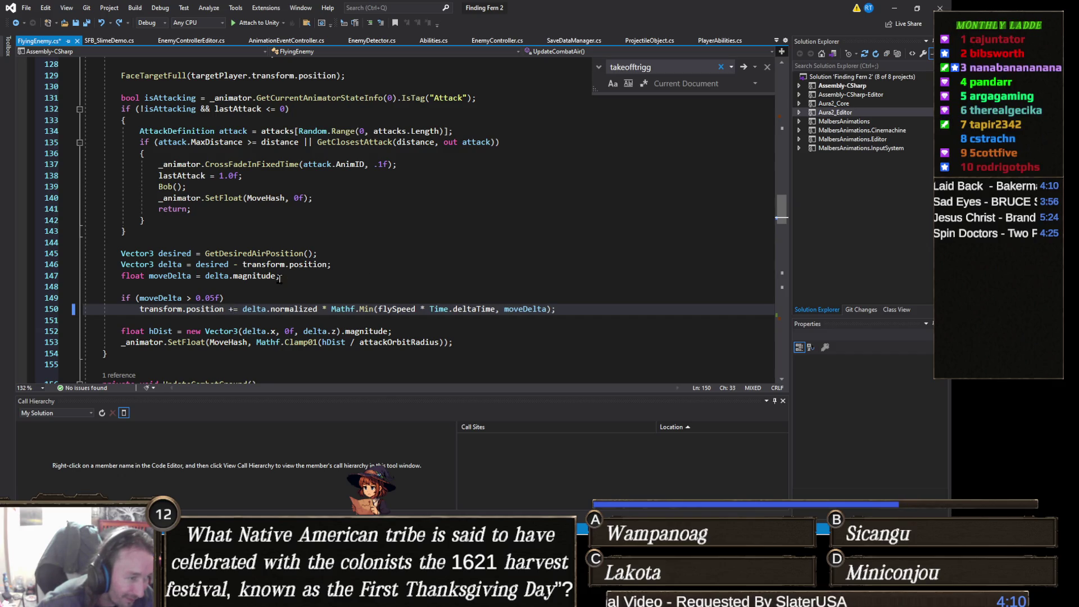
{"action": "left_click", "coordinate": [320, 276]}
- Select the GetDesiredAirPosition call on line 145 and bring up its context menu
{"action": "left_click", "coordinate": [237, 308]}
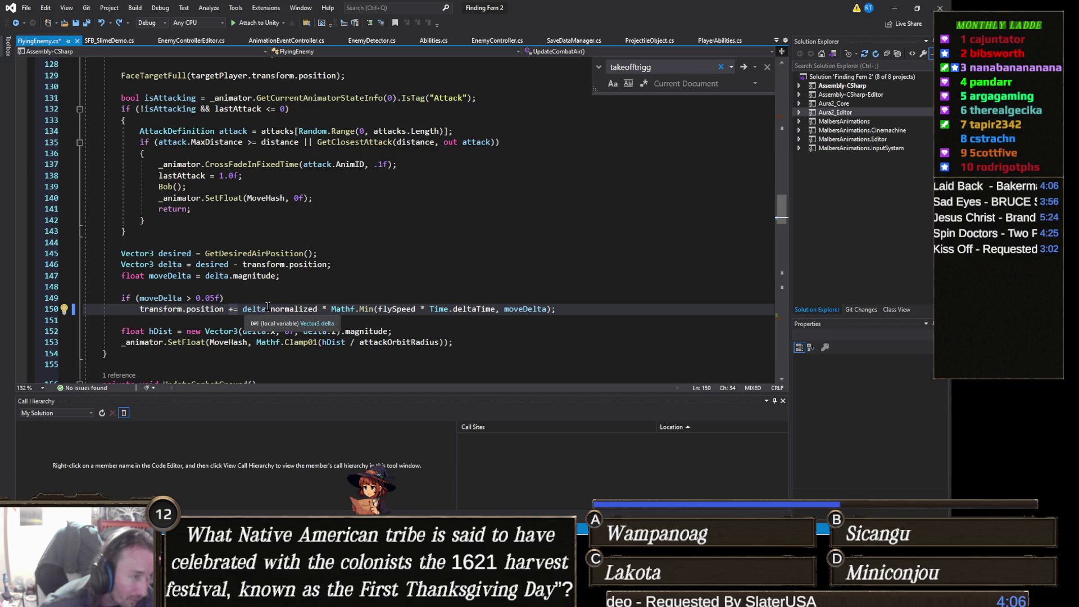
{"action": "left_click", "coordinate": [243, 298]}
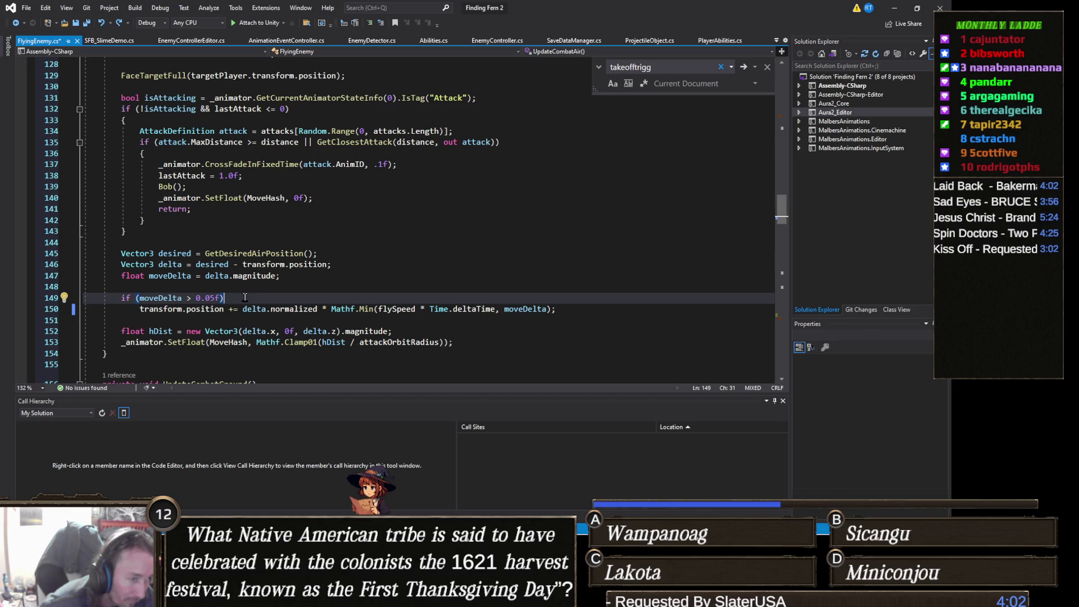
{"action": "left_click", "coordinate": [277, 291]}
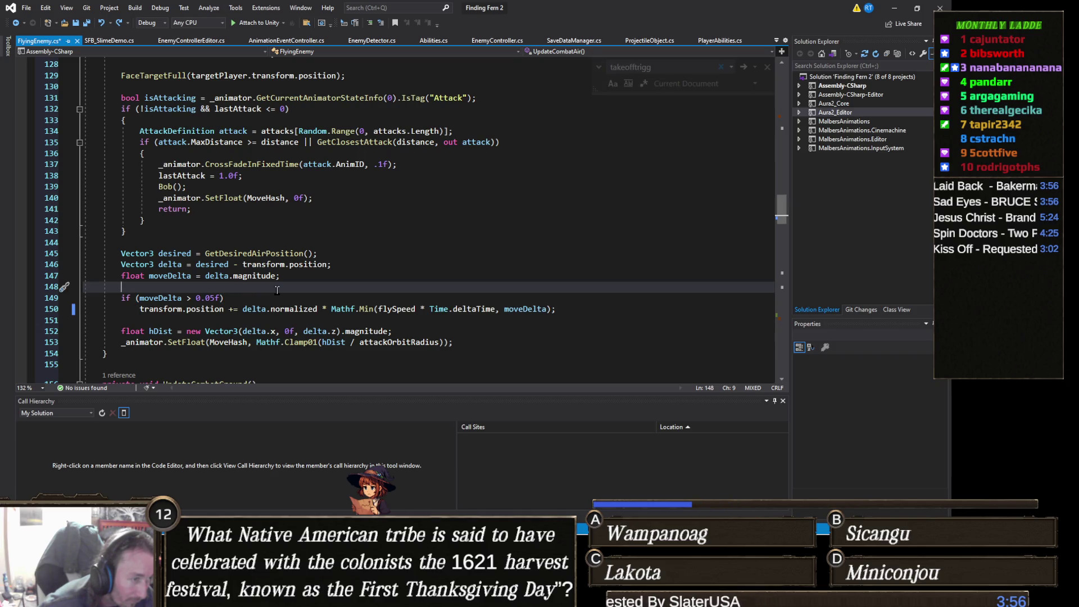
{"action": "double_click", "coordinate": [285, 254]}
{"action": "right_click", "coordinate": [286, 255]}
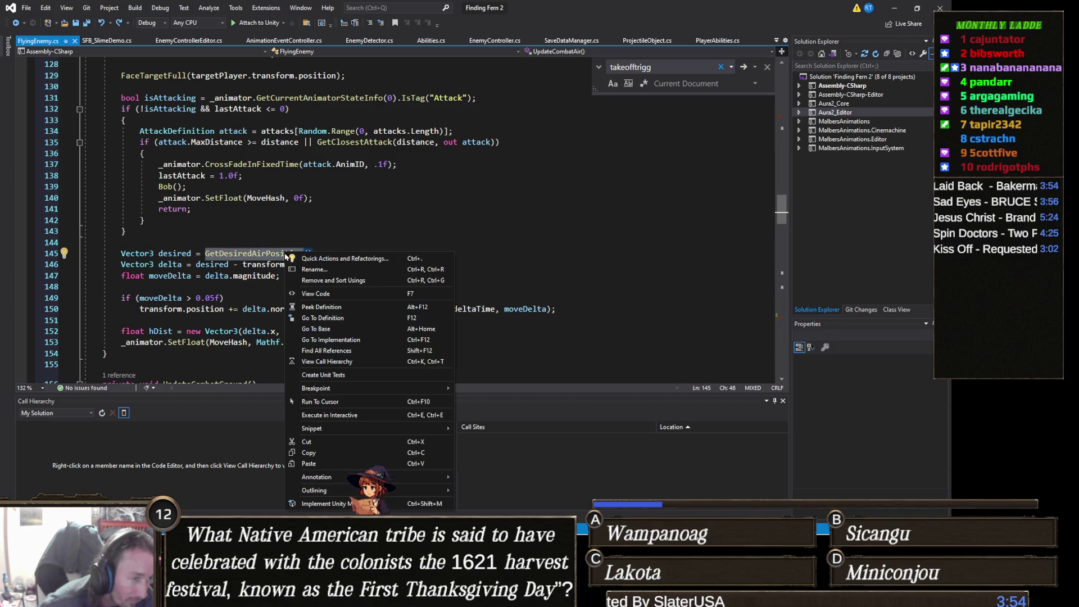
- Go to GetDesiredAirPosition and rewrite line 296 as targetPlayer.transform.position - transform.position
{"action": "left_click", "coordinate": [332, 319]}
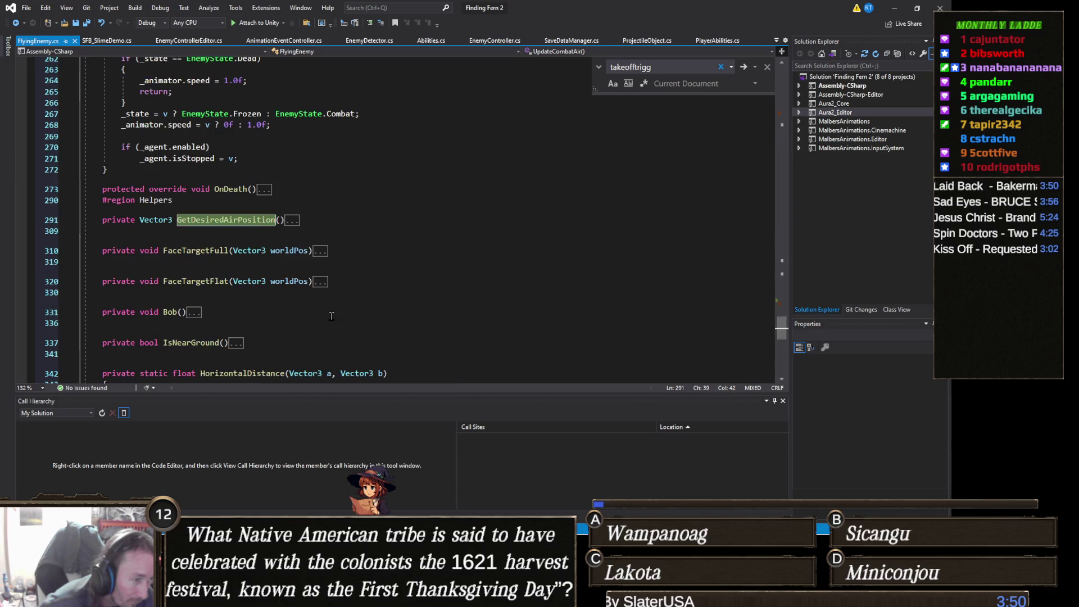
{"action": "double_click", "coordinate": [292, 221]}
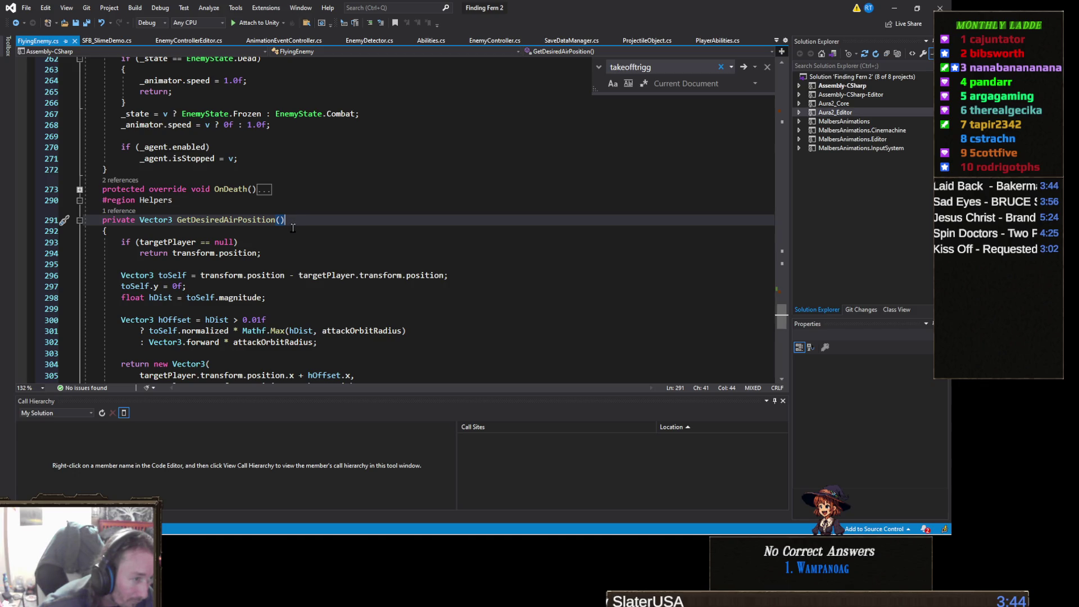
{"action": "mouse_move", "coordinate": [288, 278]}
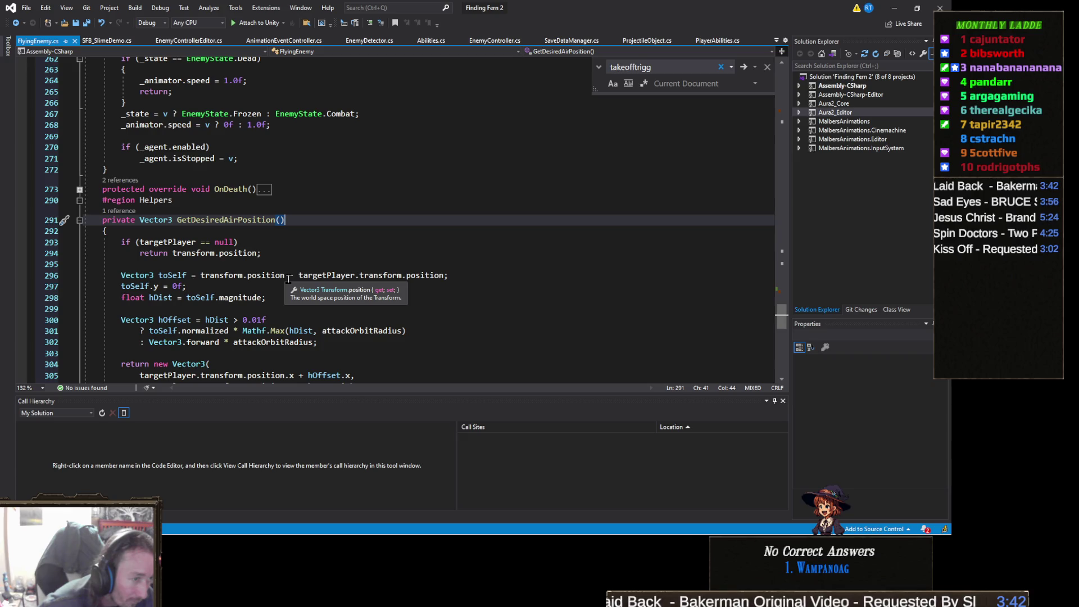
{"action": "left_click_drag", "start_coordinate": [286, 278], "coordinate": [201, 278]}
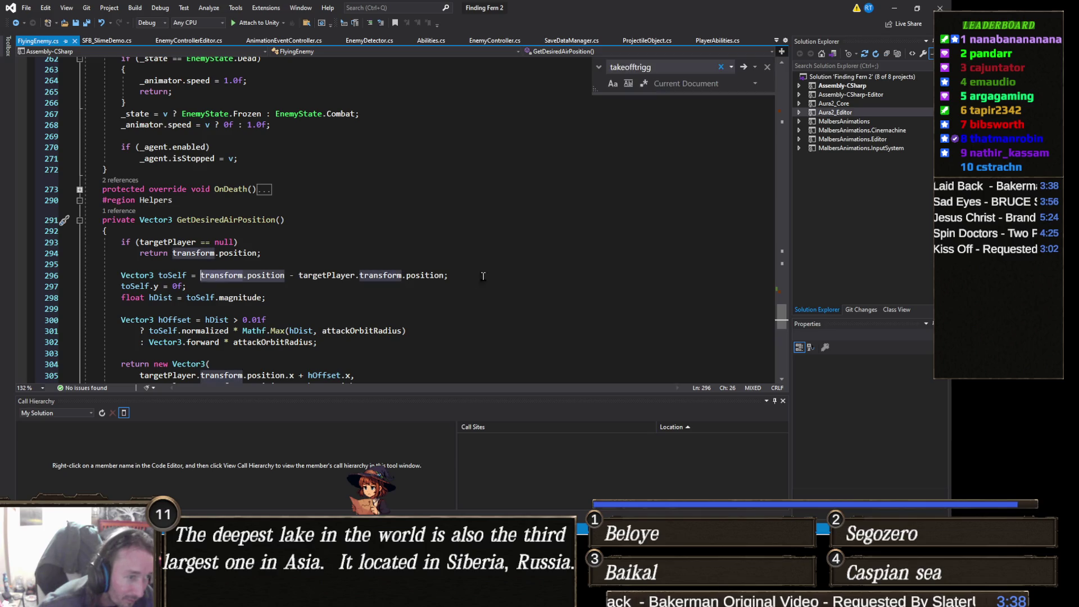
{"action": "key", "text": "BackSpace"}
{"action": "key", "text": "Delete"}
{"action": "key", "text": "Delete"}
{"action": "key", "text": "End"}
{"action": "key", "text": "Left"}
{"action": "key", "text": "ctrl+v"}
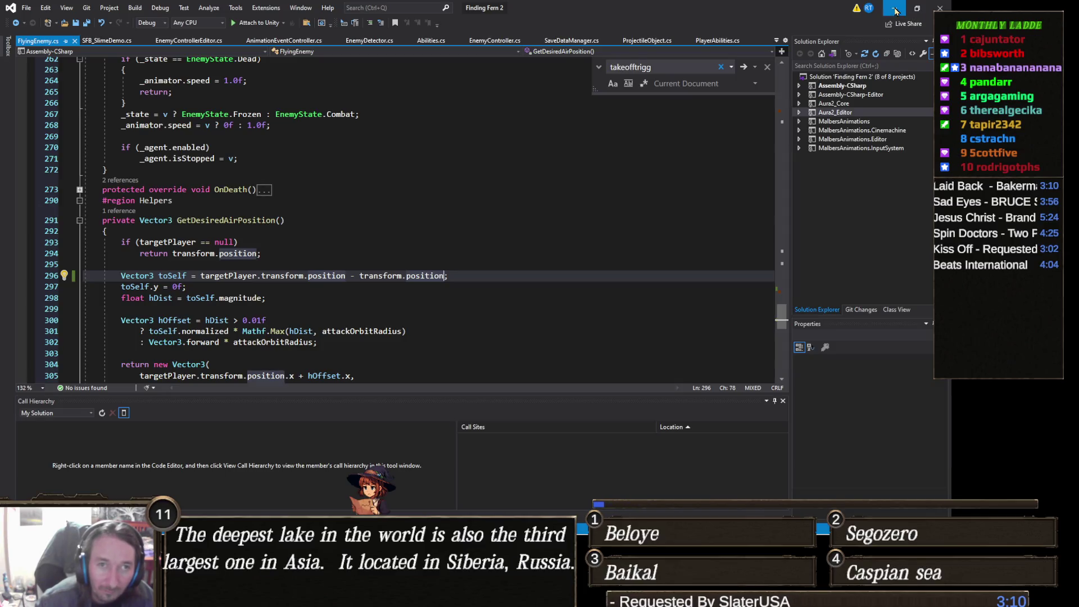
{"action": "left_click", "coordinate": [895, 11]}
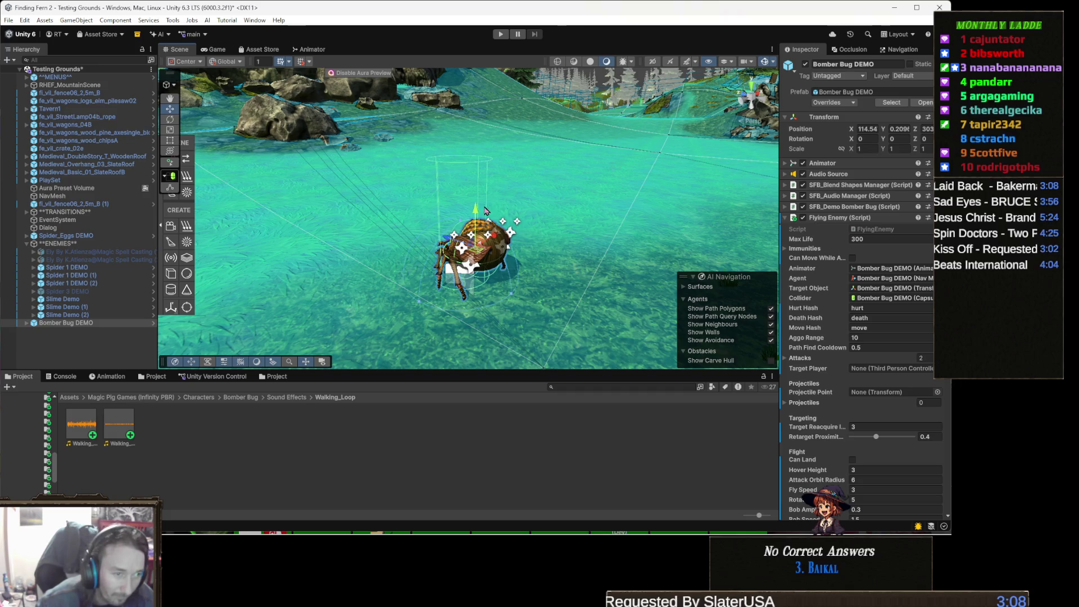
{"action": "left_click_drag", "start_coordinate": [485, 211], "coordinate": [478, 221]}
{"action": "key", "text": "alt+Tab"}
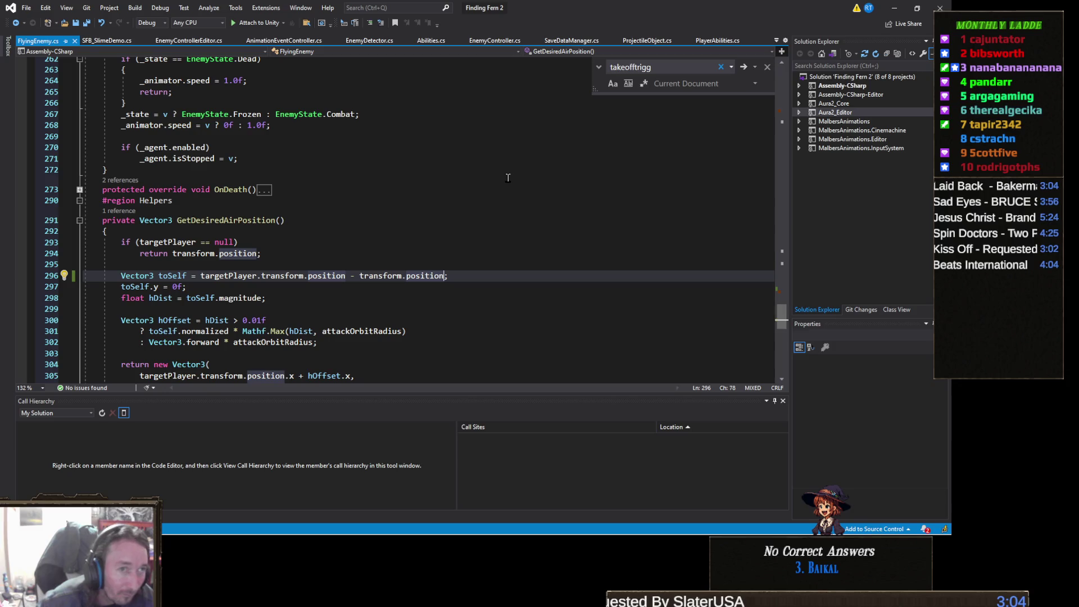
{"action": "key", "text": "alt+Tab"}
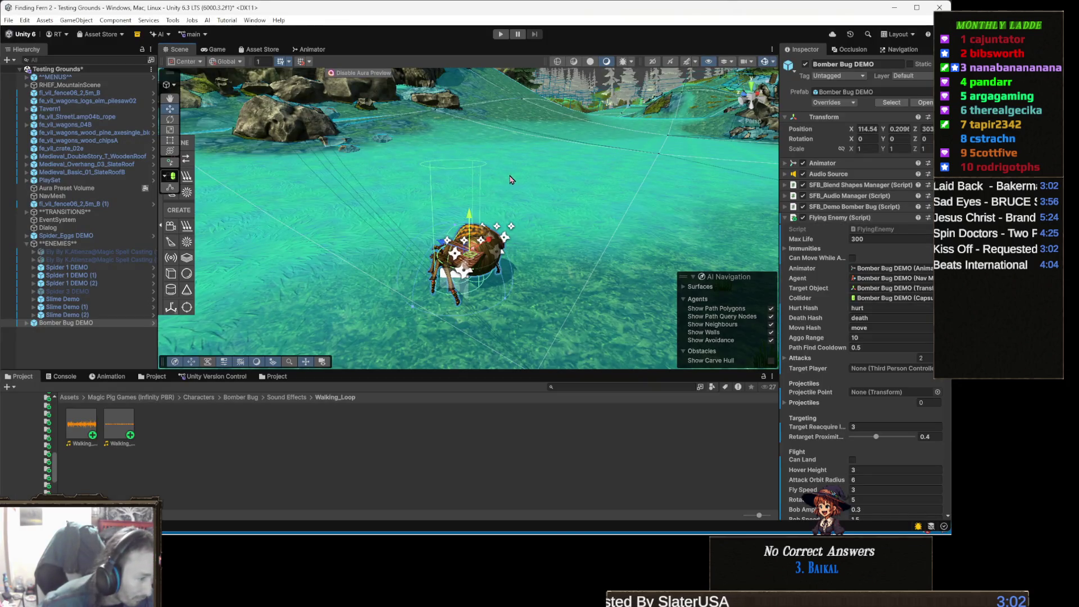
{"action": "left_click", "coordinate": [500, 34]}
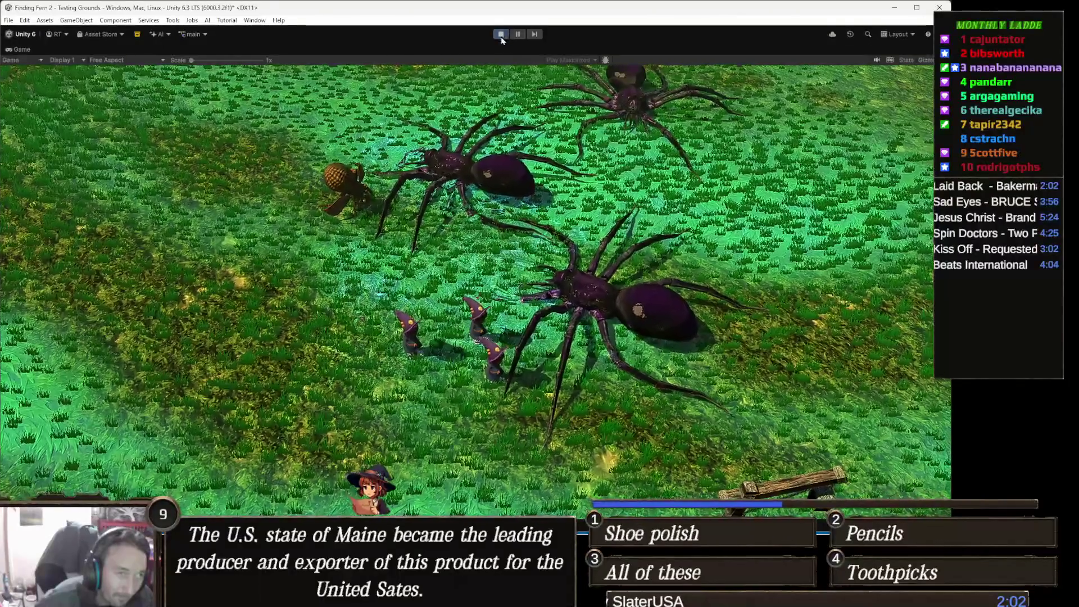
{"action": "left_click", "coordinate": [500, 34]}
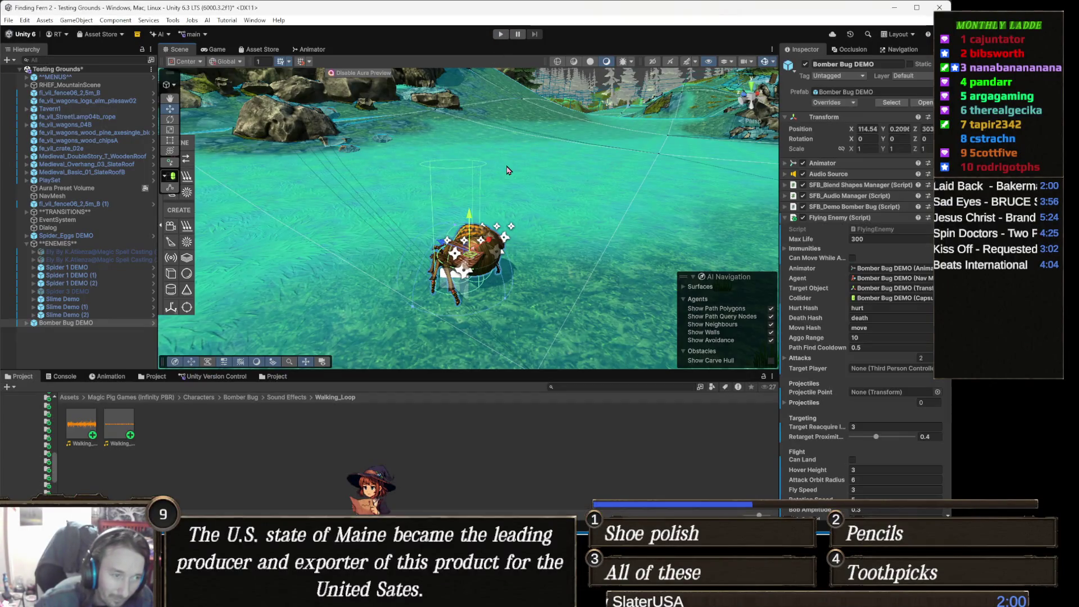
{"action": "key", "text": "alt+Tab"}
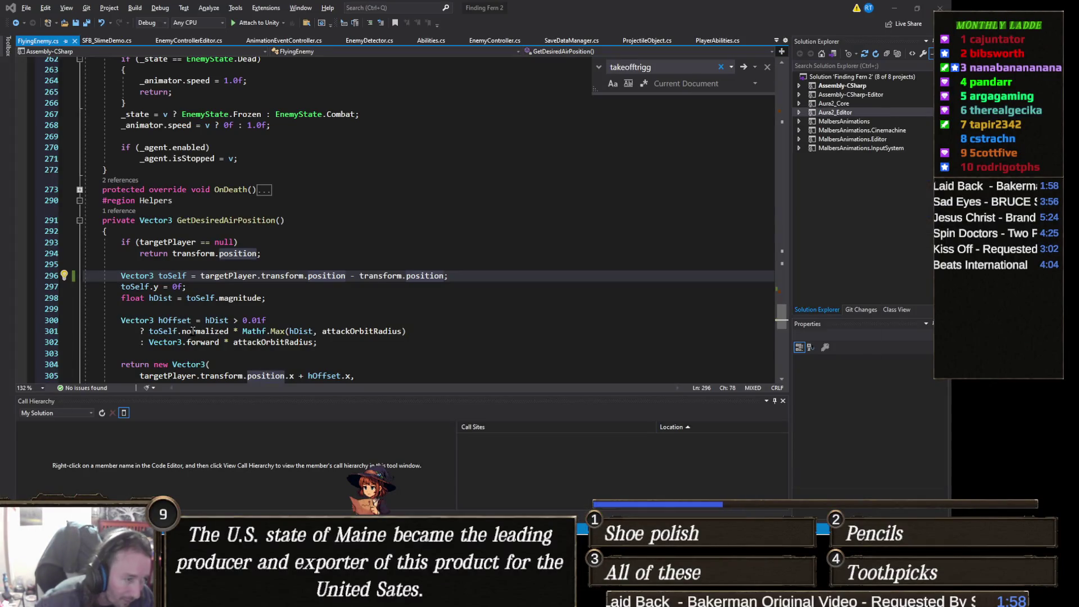
- Open Unity's Console and inspect the StopCast errors for each Spider 1 DEMO object
{"action": "left_click", "coordinate": [894, 8]}
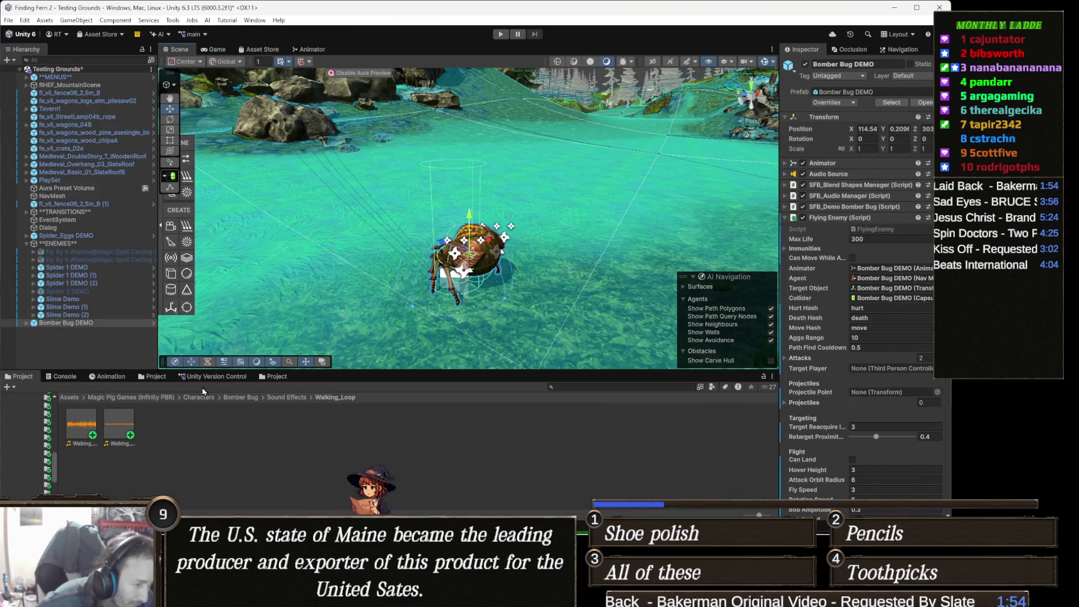
{"action": "left_click", "coordinate": [59, 377]}
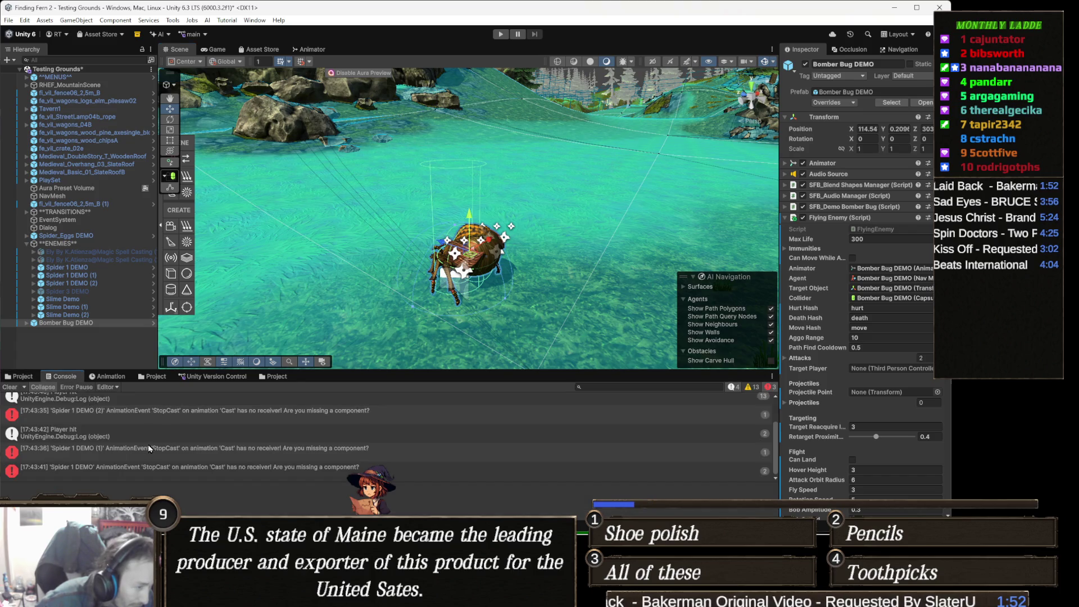
{"action": "left_click", "coordinate": [368, 453]}
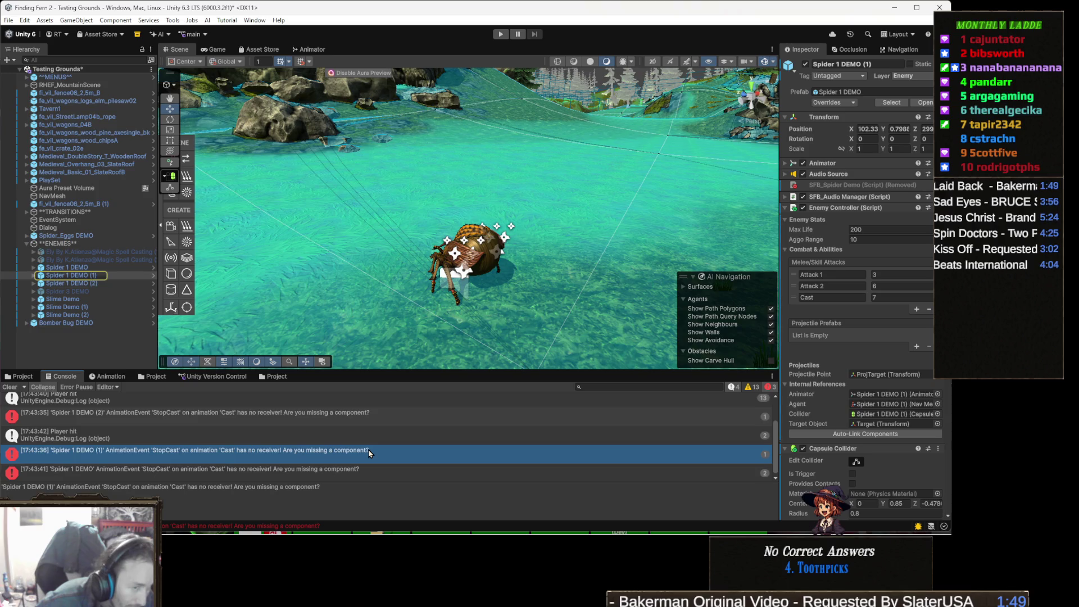
{"action": "left_click", "coordinate": [337, 471]}
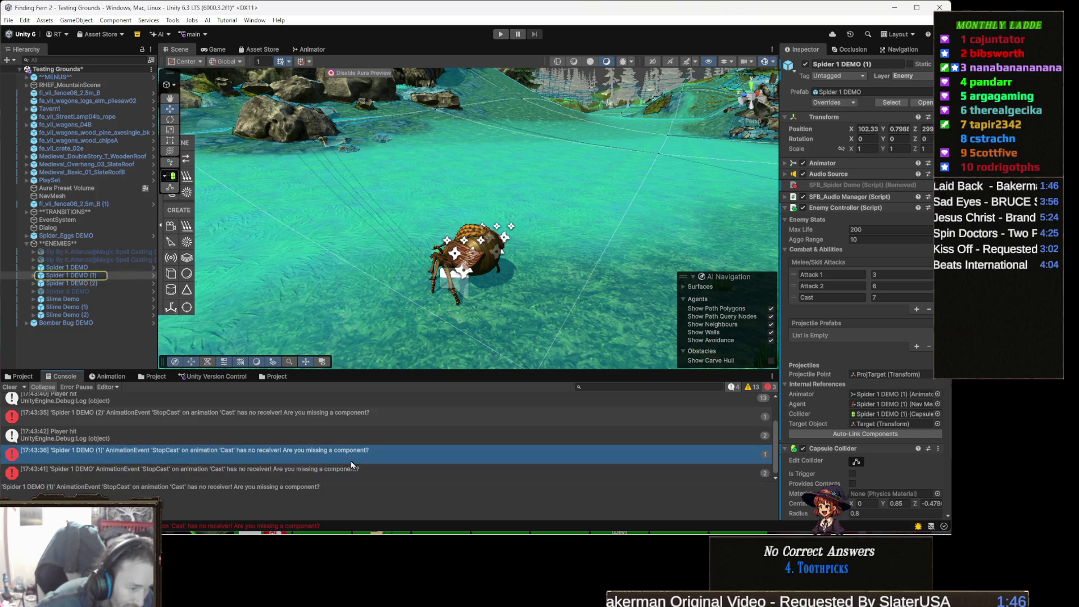
{"action": "left_click", "coordinate": [339, 419]}
{"action": "scroll", "coordinate": [340, 432], "scroll_direction": "up", "scroll_amount": 2}
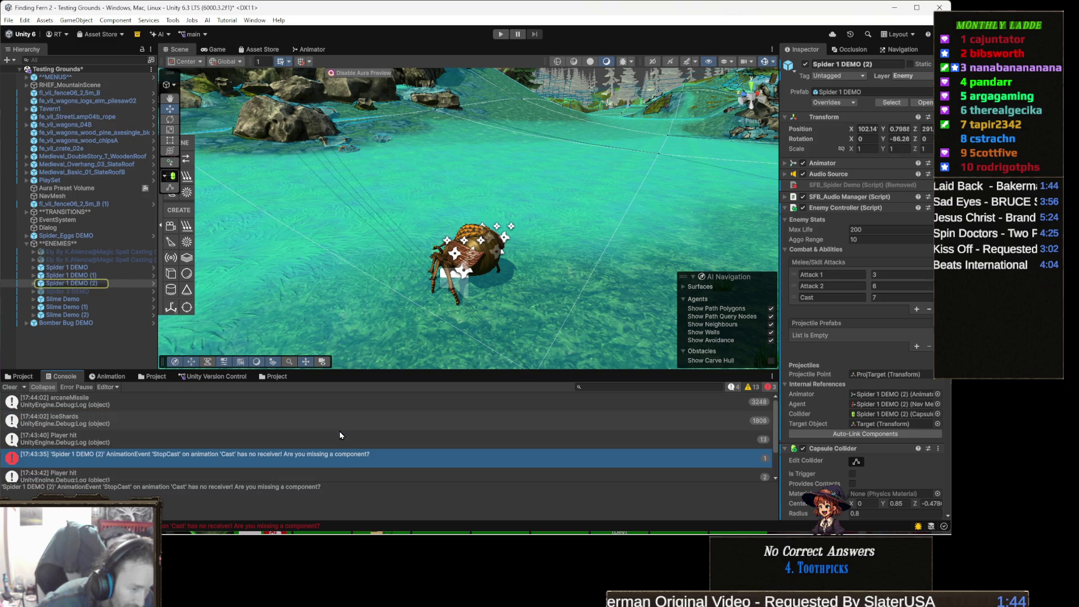
{"action": "scroll", "coordinate": [321, 437], "scroll_direction": "down", "scroll_amount": 2}
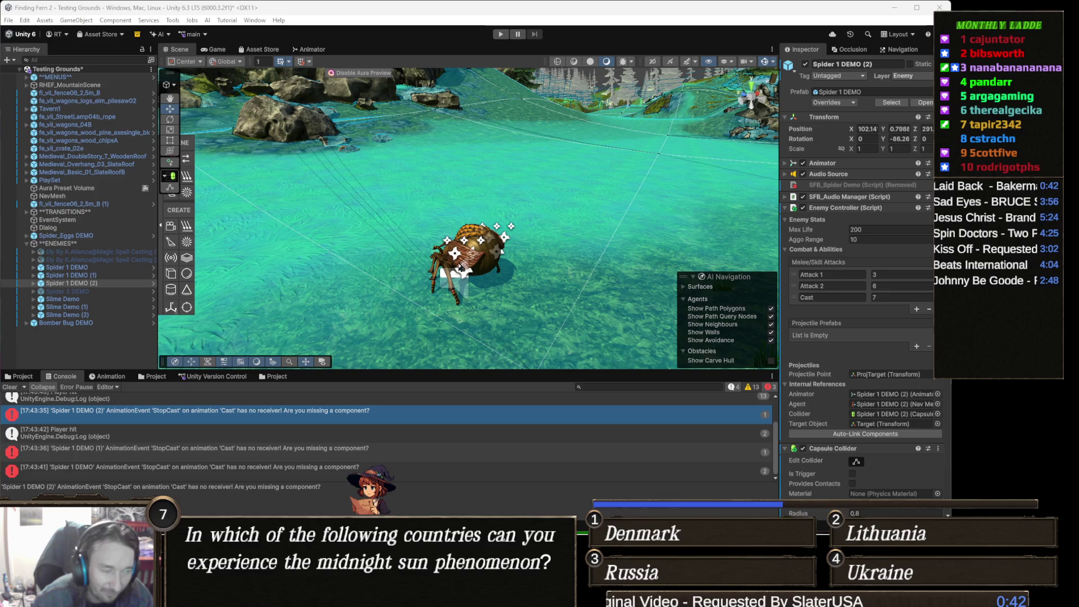
{"action": "key", "text": "alt+Tab"}
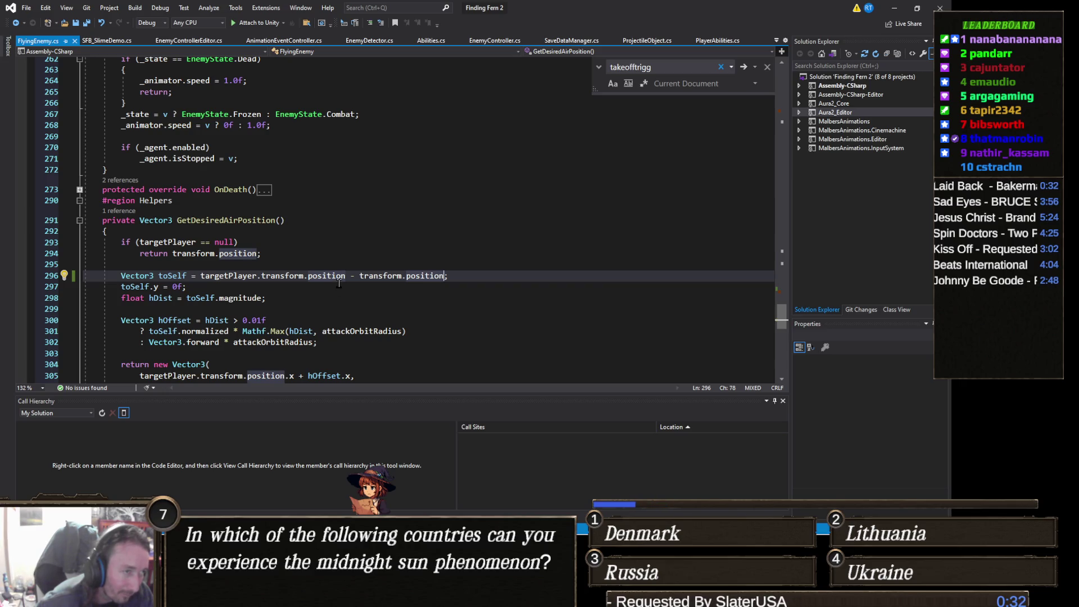
- Use GetDesiredAirPosition's CodeLens reference list to jump to its call on line 145
{"action": "scroll", "coordinate": [303, 299], "scroll_direction": "down", "scroll_amount": 2}
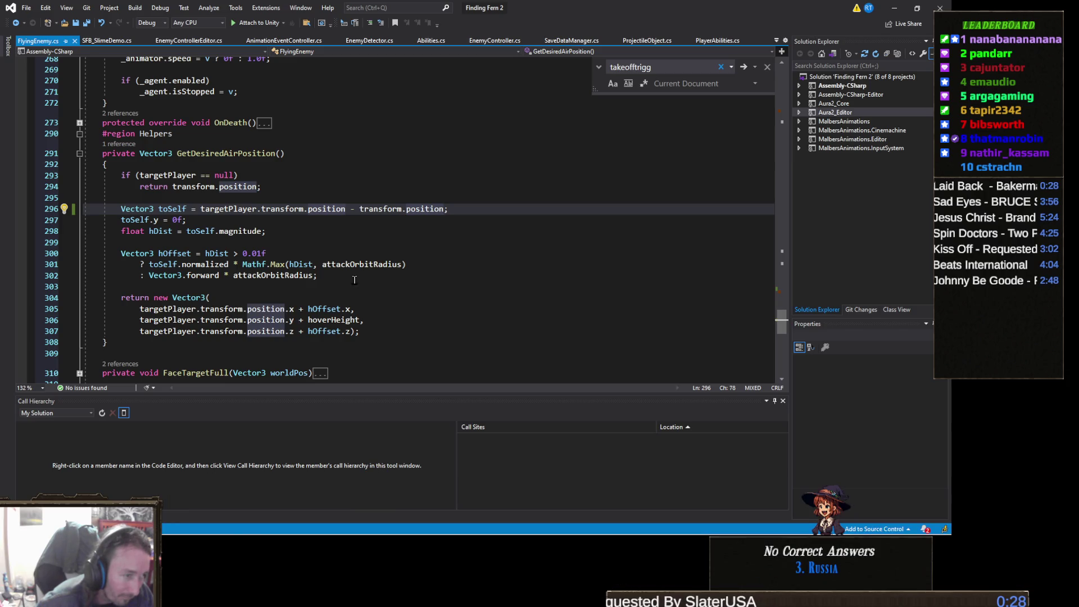
{"action": "scroll", "coordinate": [202, 233], "scroll_direction": "up", "scroll_amount": 1}
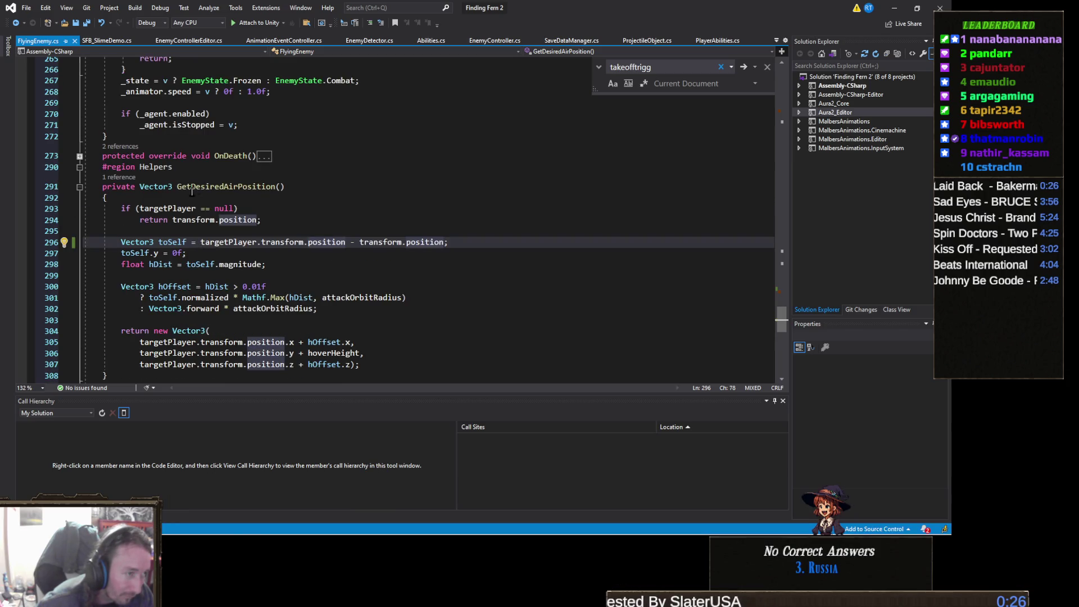
{"action": "left_click", "coordinate": [122, 178]}
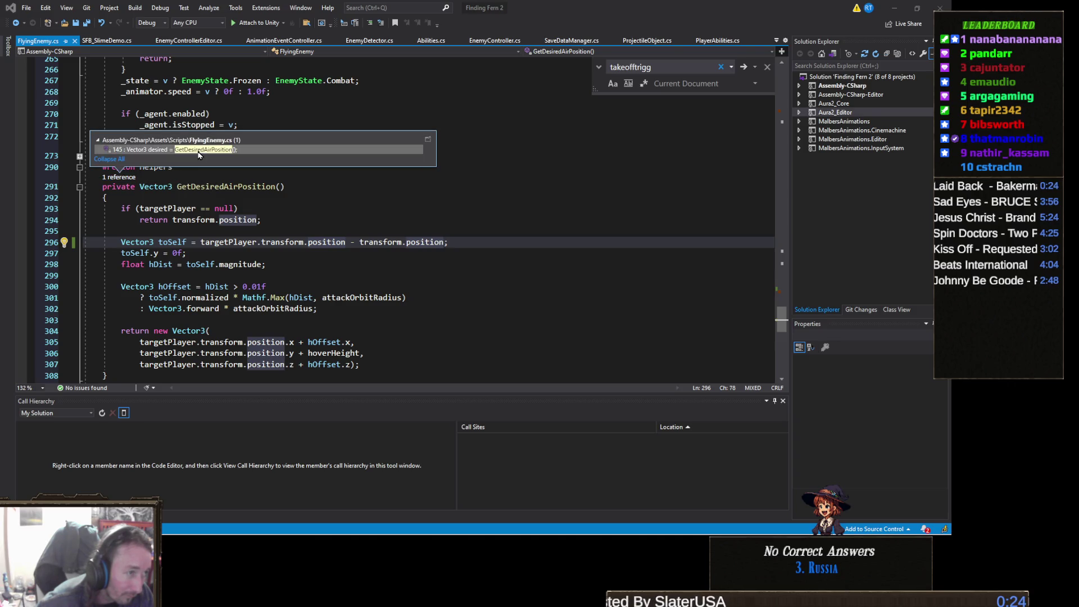
{"action": "double_click", "coordinate": [198, 150]}
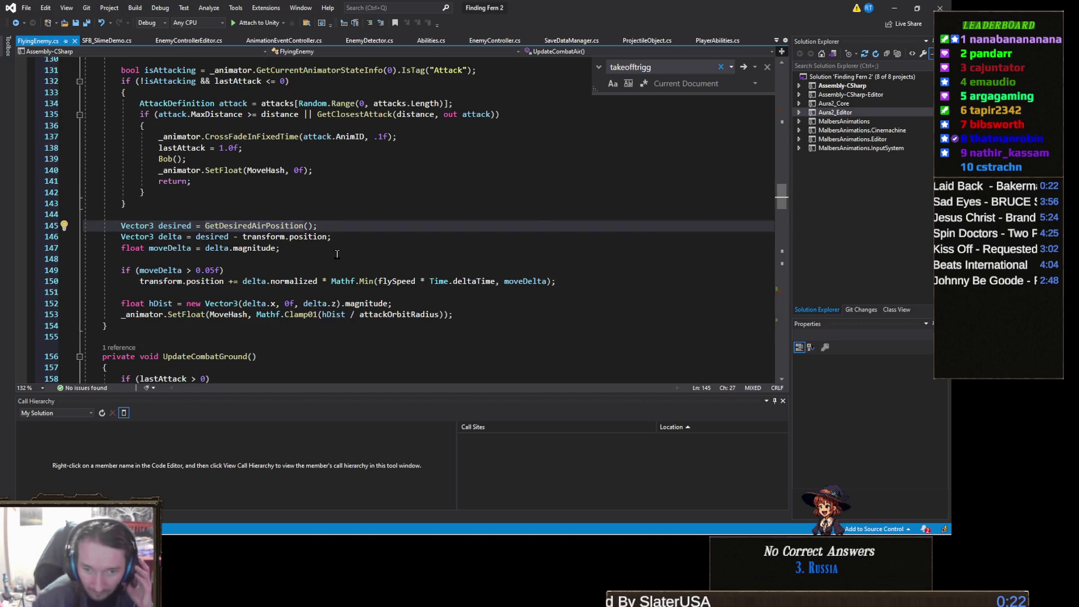
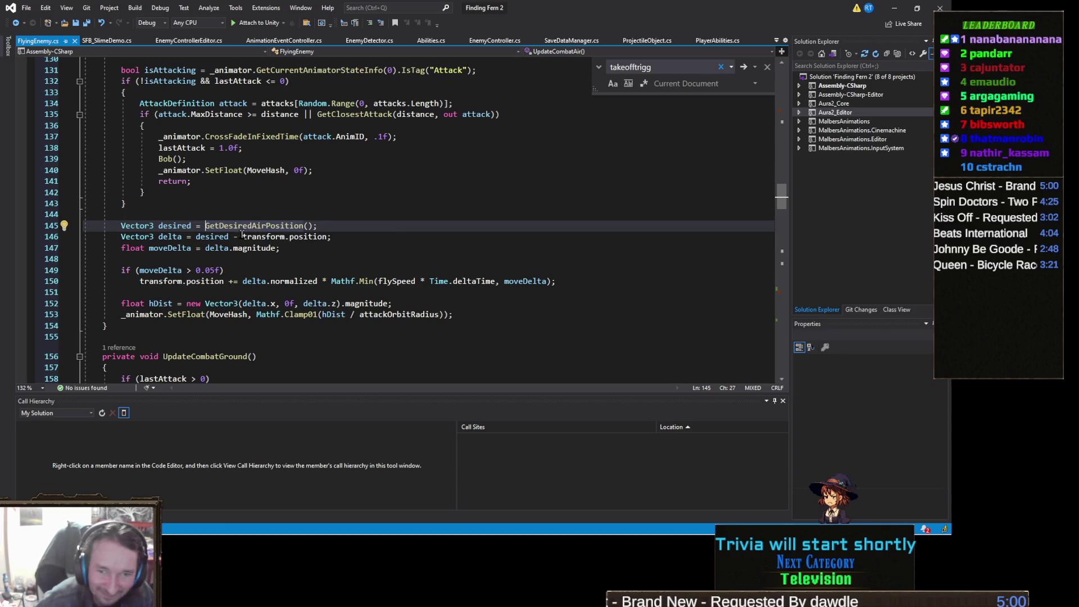
- Browse FlyingEnemy.cs around UpdateCombatAir and UpdateCombat
{"action": "left_click", "coordinate": [297, 203]}
{"action": "left_click", "coordinate": [298, 215]}
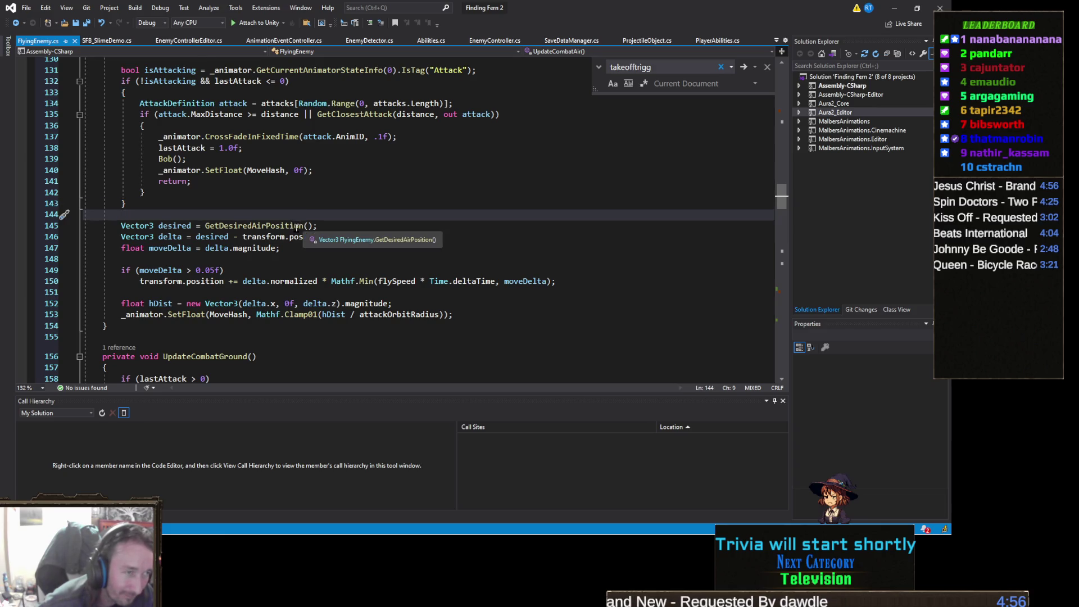
{"action": "scroll", "coordinate": [304, 233], "scroll_direction": "up", "scroll_amount": 2}
{"action": "scroll", "coordinate": [314, 244], "scroll_direction": "down", "scroll_amount": 4}
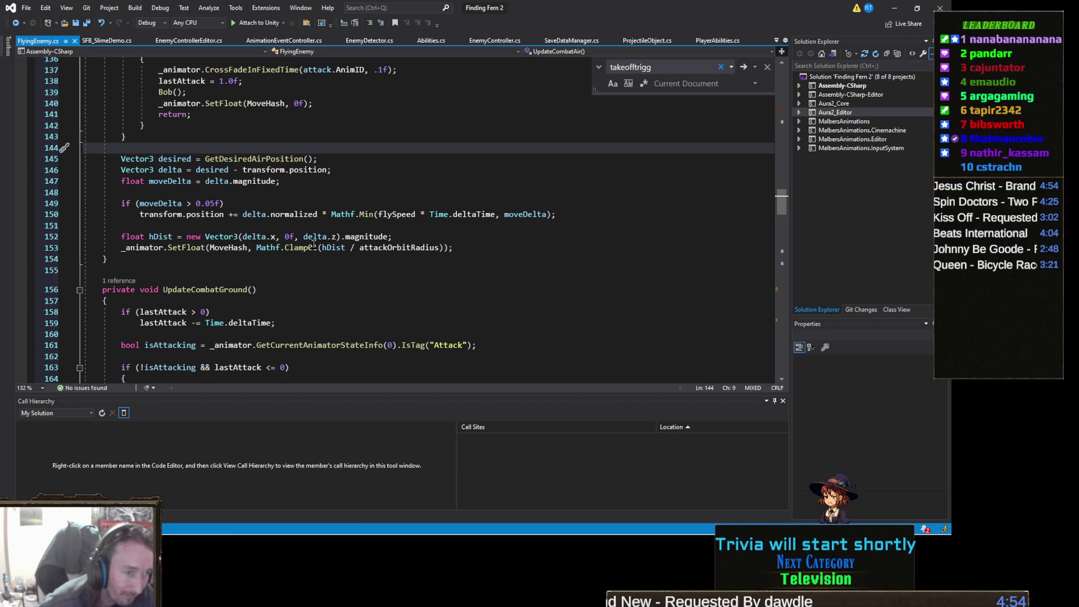
{"action": "scroll", "coordinate": [440, 257], "scroll_direction": "down", "scroll_amount": 1}
{"action": "scroll", "coordinate": [427, 255], "scroll_direction": "up", "scroll_amount": 16}
{"action": "scroll", "coordinate": [424, 255], "scroll_direction": "up", "scroll_amount": 16}
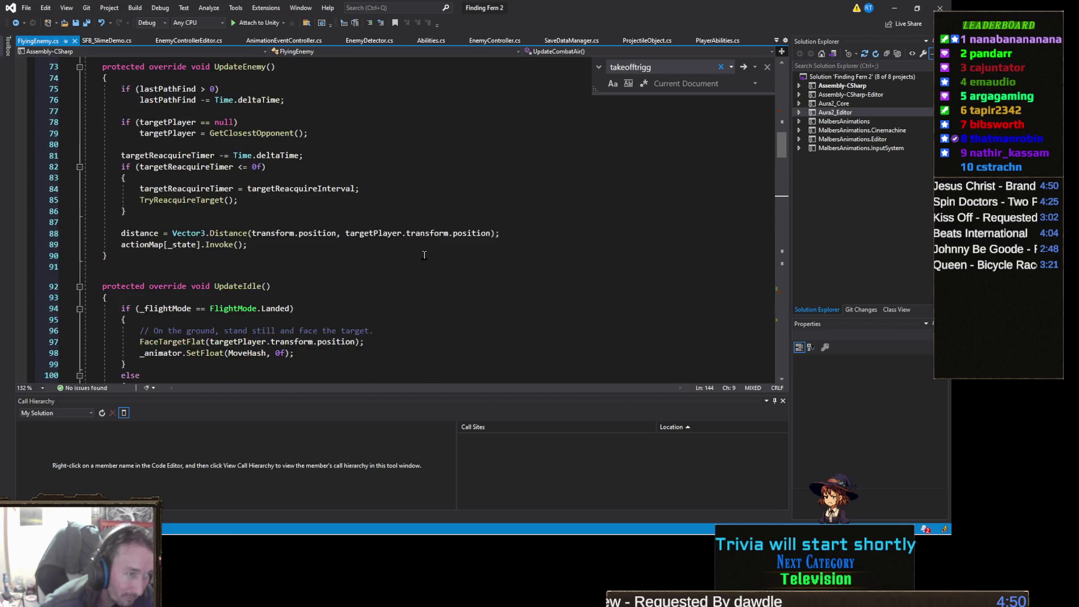
{"action": "scroll", "coordinate": [424, 256], "scroll_direction": "up", "scroll_amount": 5}
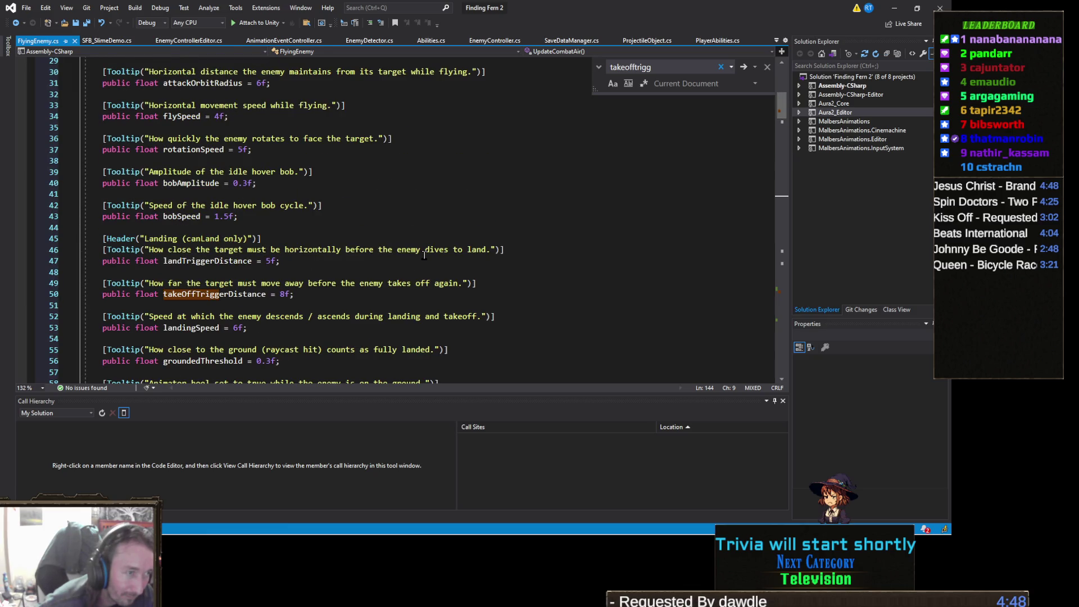
{"action": "scroll", "coordinate": [424, 255], "scroll_direction": "down", "scroll_amount": 20}
{"action": "scroll", "coordinate": [424, 255], "scroll_direction": "down", "scroll_amount": 6}
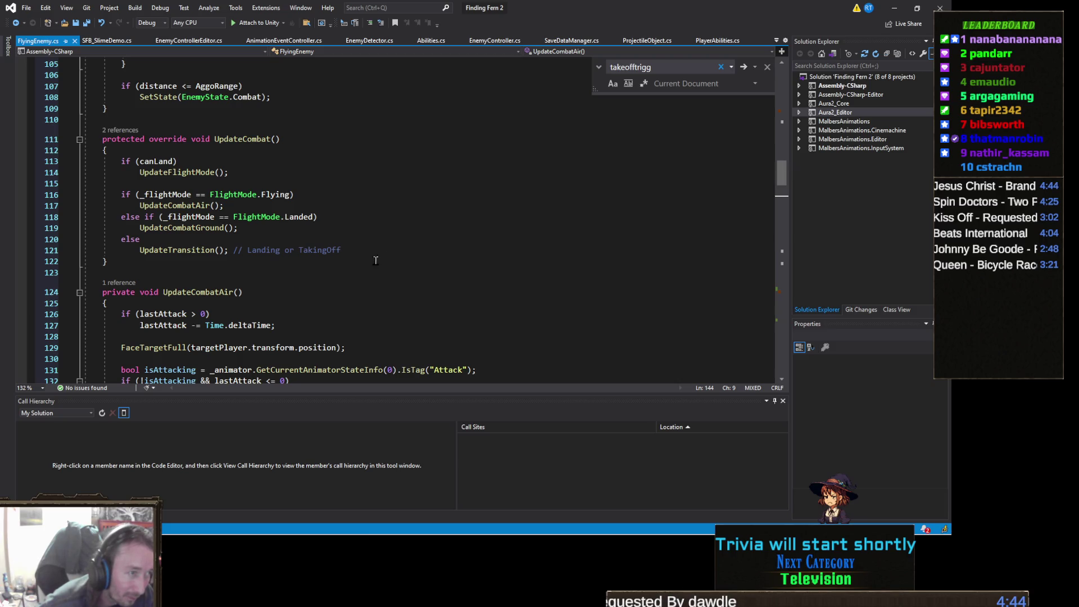
- Bring up code actions for the UpdateFlightMode call inside UpdateCombat
{"action": "right_click", "coordinate": [203, 209]}
{"action": "left_click", "coordinate": [153, 250]}
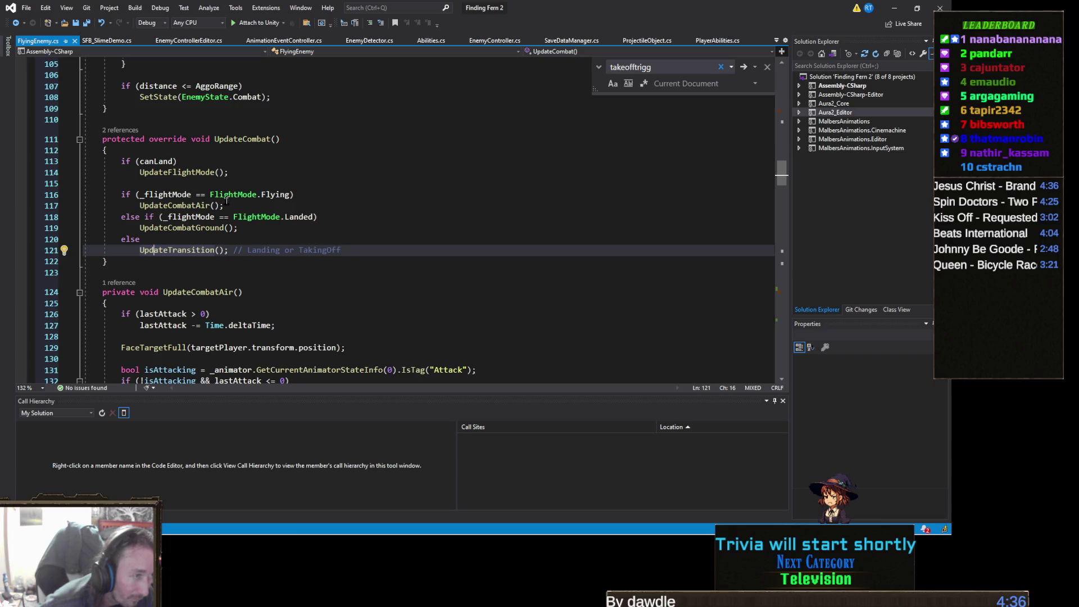
{"action": "left_click", "coordinate": [198, 172]}
{"action": "double_click", "coordinate": [197, 172]}
{"action": "right_click", "coordinate": [198, 172]}
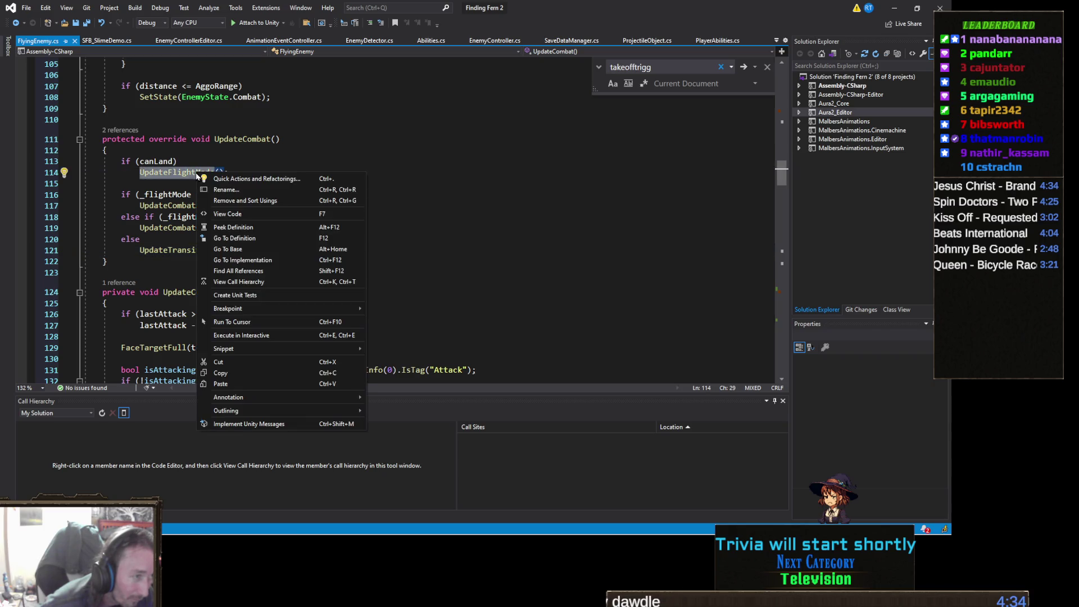
- Go to UpdateFlightMode's definition and view its landing and takeoff branches
{"action": "left_click", "coordinate": [255, 239]}
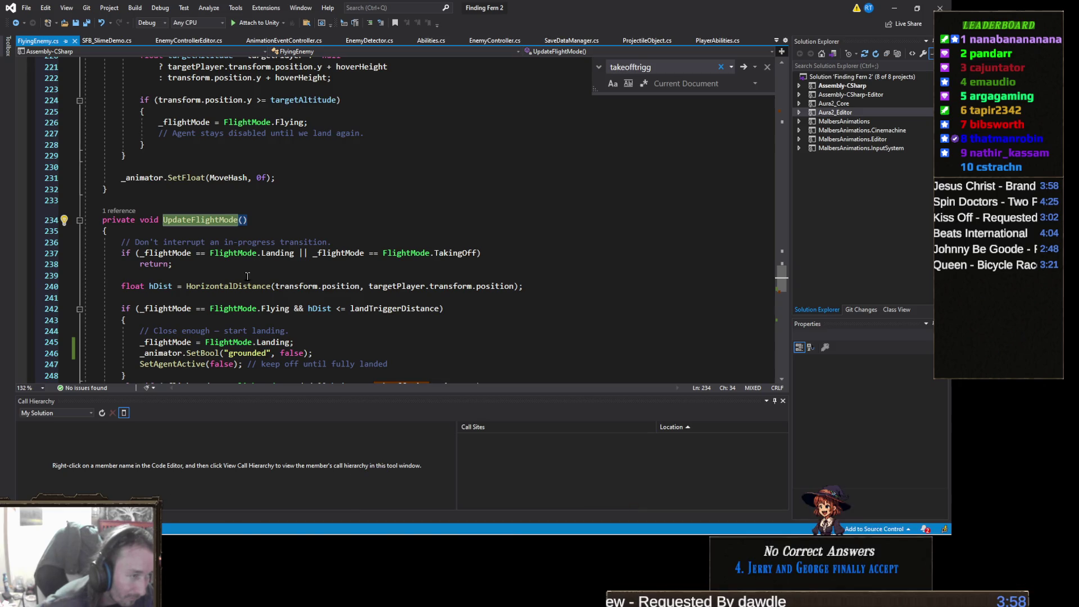
{"action": "scroll", "coordinate": [243, 268], "scroll_direction": "down", "scroll_amount": 2}
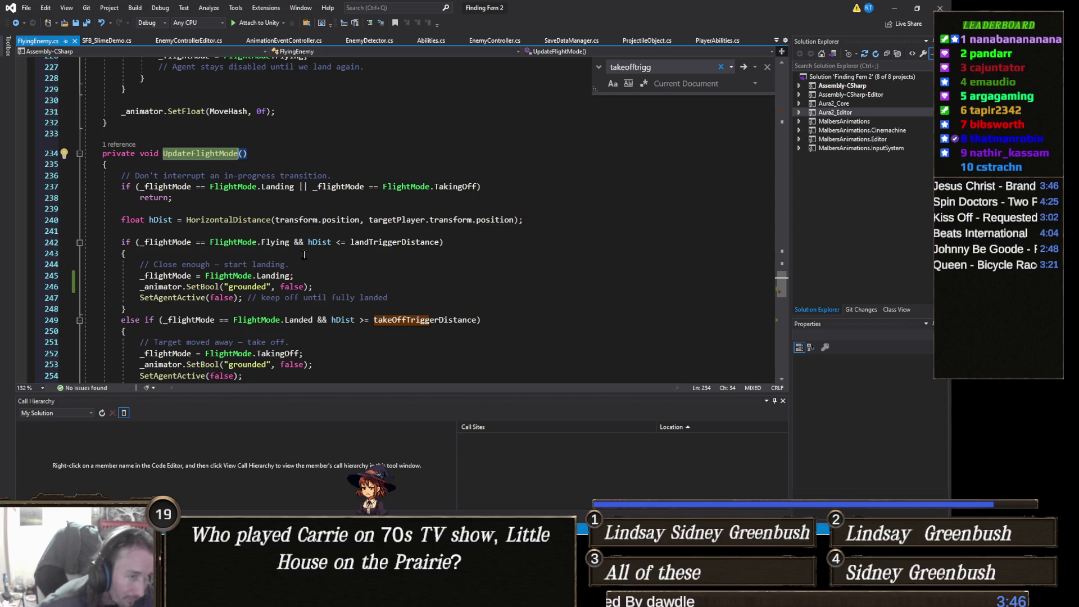
{"action": "left_click", "coordinate": [270, 252]}
- Insert Debug.Log("Landing"); as the landing branch's first line and save FlyingEnemy.cs
{"action": "type", "text": "\\"}
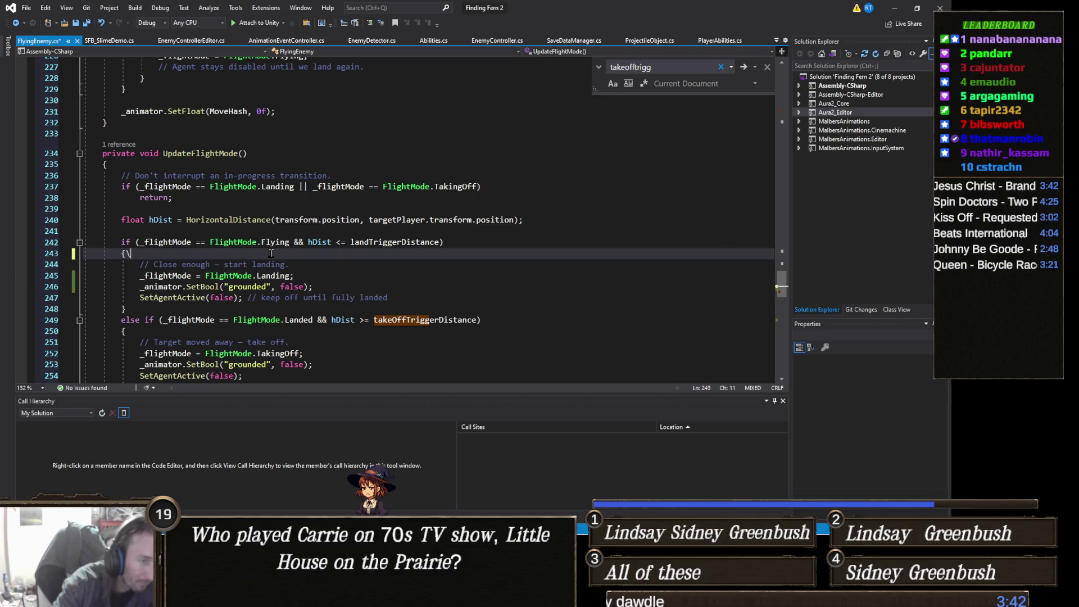
{"action": "key", "text": "BackSpace"}
{"action": "key", "text": "Return"}
{"action": "type", "text": "Debug.Log(lan"}
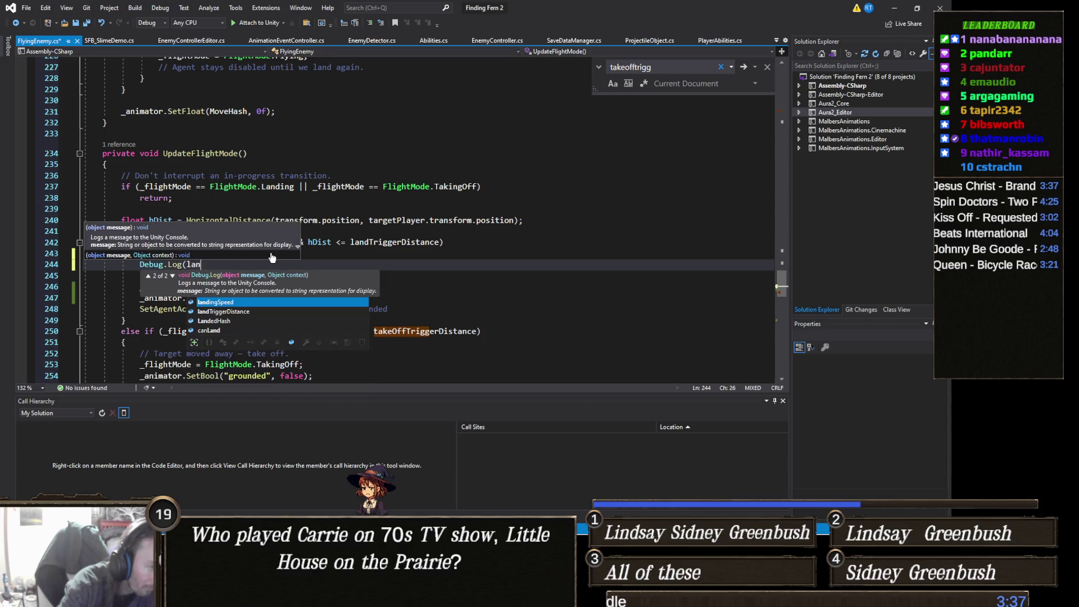
{"action": "key", "text": "Escape"}
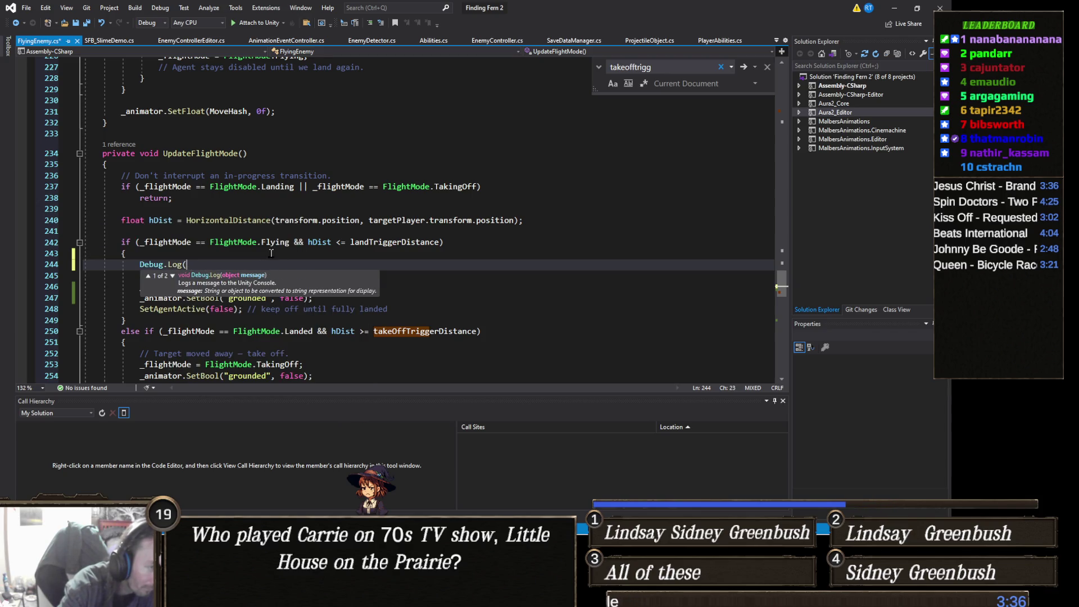
{"action": "type", "text": "\"Landing\""}
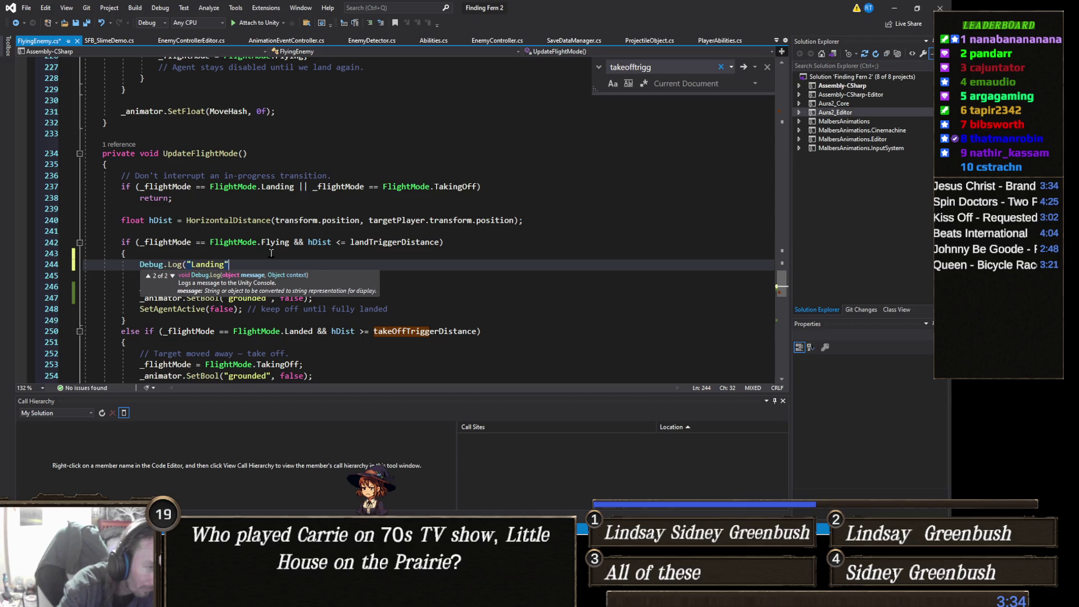
{"action": "type", "text": ");"}
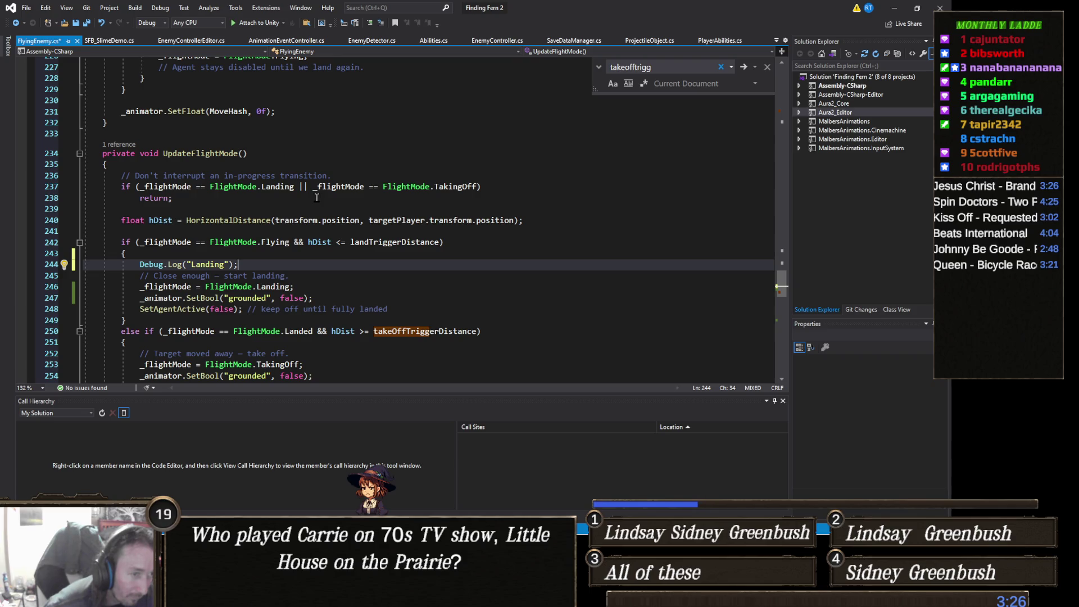
{"action": "key", "text": "ctrl+s"}
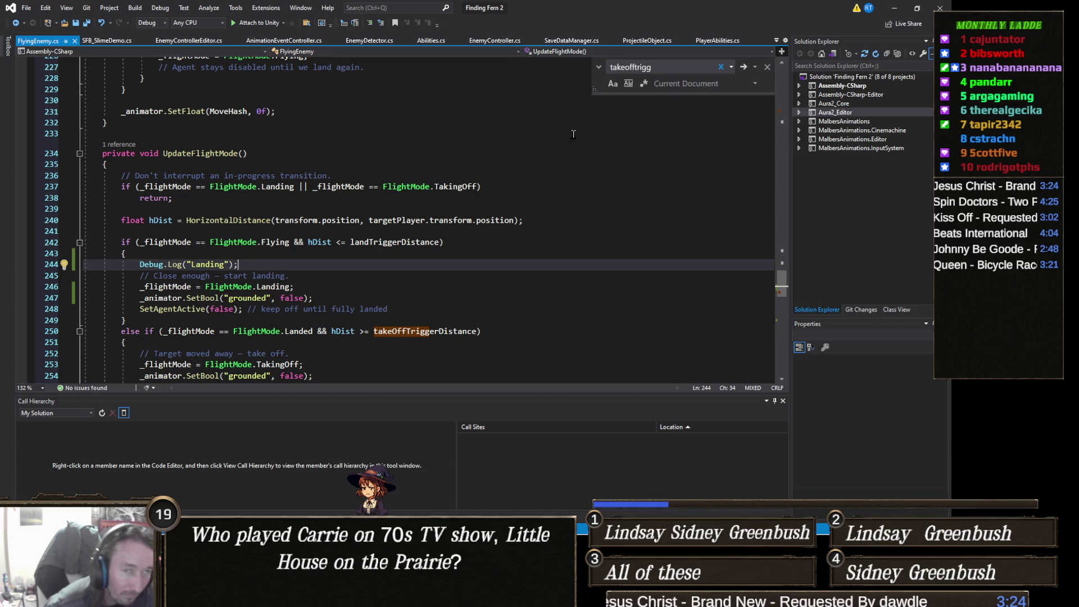
- Return to Unity's Testing Grounds scene and clear the Console log
{"action": "left_click", "coordinate": [893, 12]}
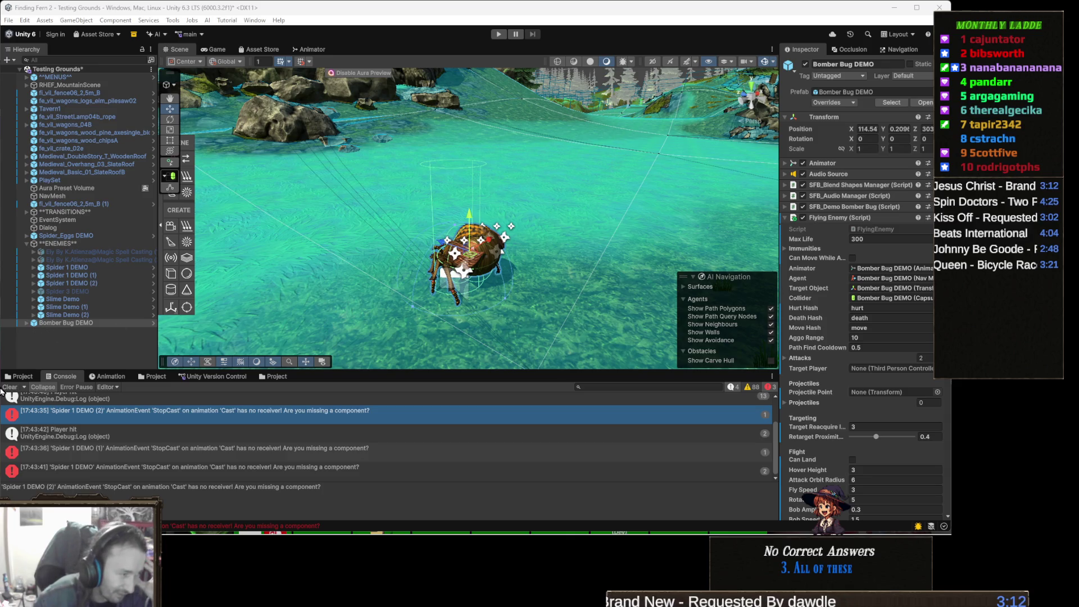
{"action": "left_click", "coordinate": [9, 388]}
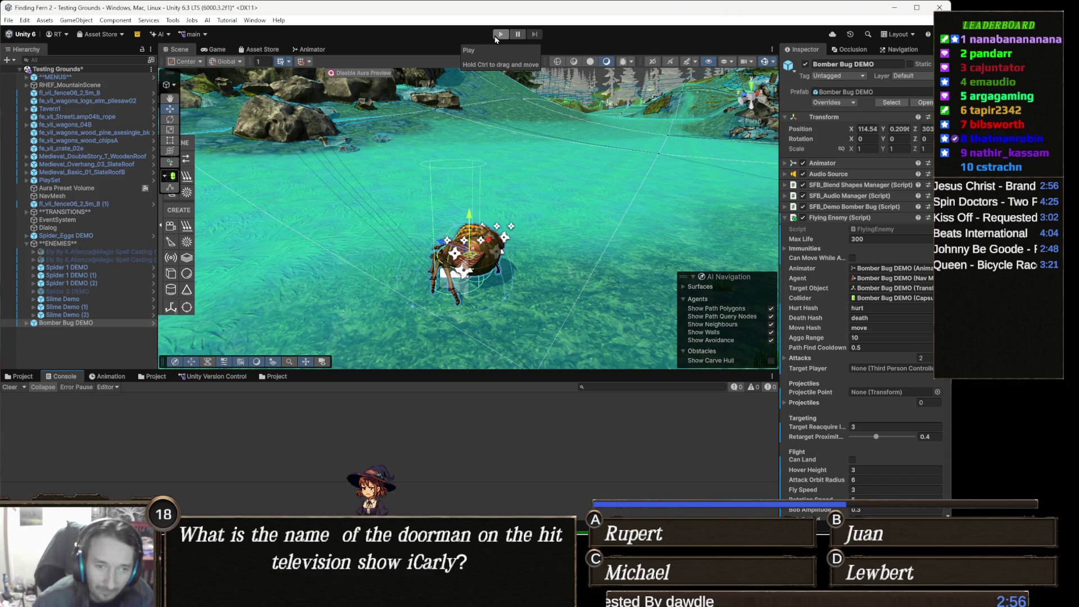
- Play-test the Testing Grounds scene with the Bomber Bug, then stop play mode
{"action": "left_click", "coordinate": [499, 34]}
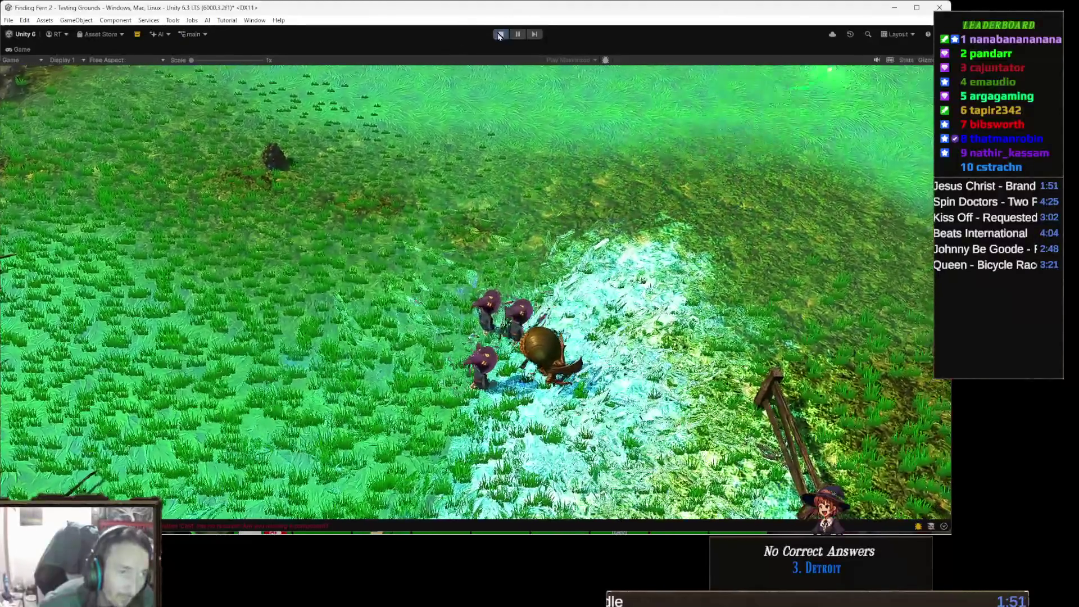
{"action": "left_click", "coordinate": [500, 35]}
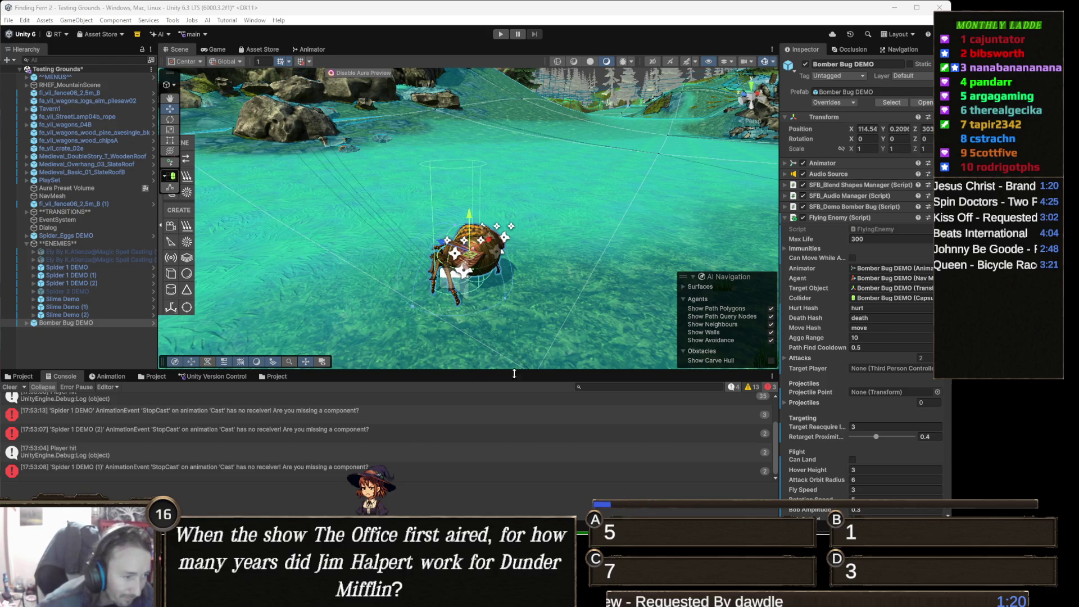
- Orbit the Scene view to a low, frontal close-up of the Bomber Bug
{"action": "left_click_drag", "start_coordinate": [629, 311], "coordinate": [12, 289]}
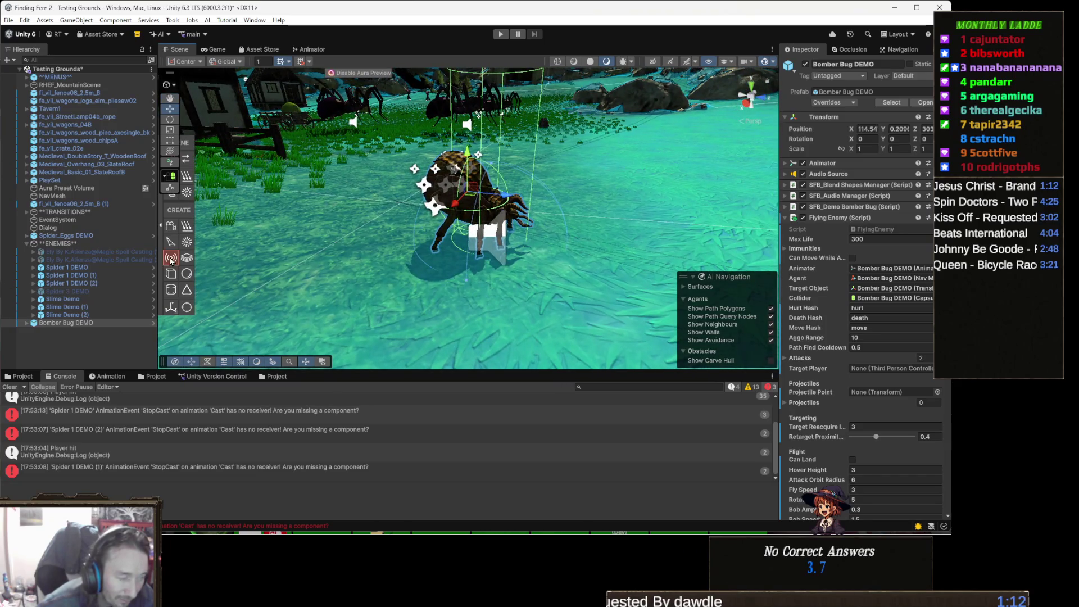
{"action": "mouse_move", "coordinate": [12, 533]}
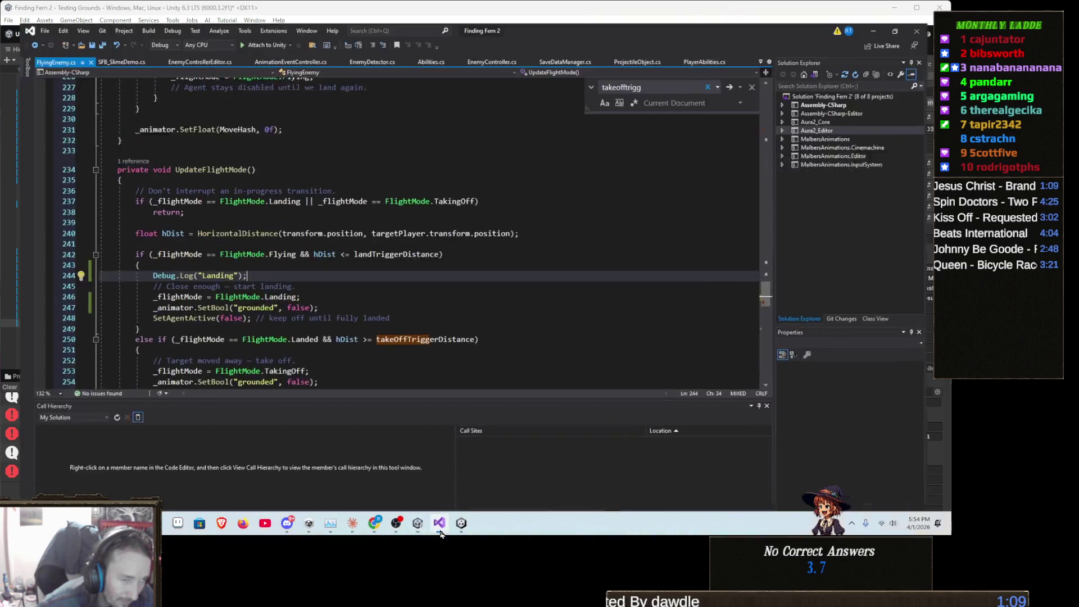
- Review UpdateTransition's landing code in FlyingEnemy.cs, then return to Unity
{"action": "left_click", "coordinate": [439, 523]}
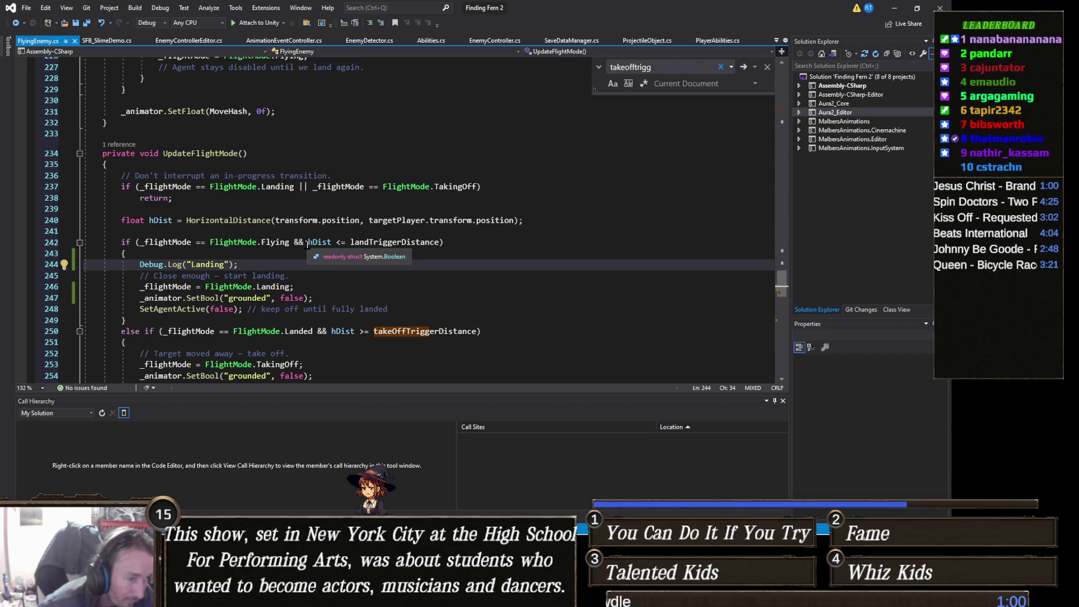
{"action": "scroll", "coordinate": [309, 247], "scroll_direction": "up", "scroll_amount": 7}
{"action": "scroll", "coordinate": [336, 271], "scroll_direction": "up", "scroll_amount": 3}
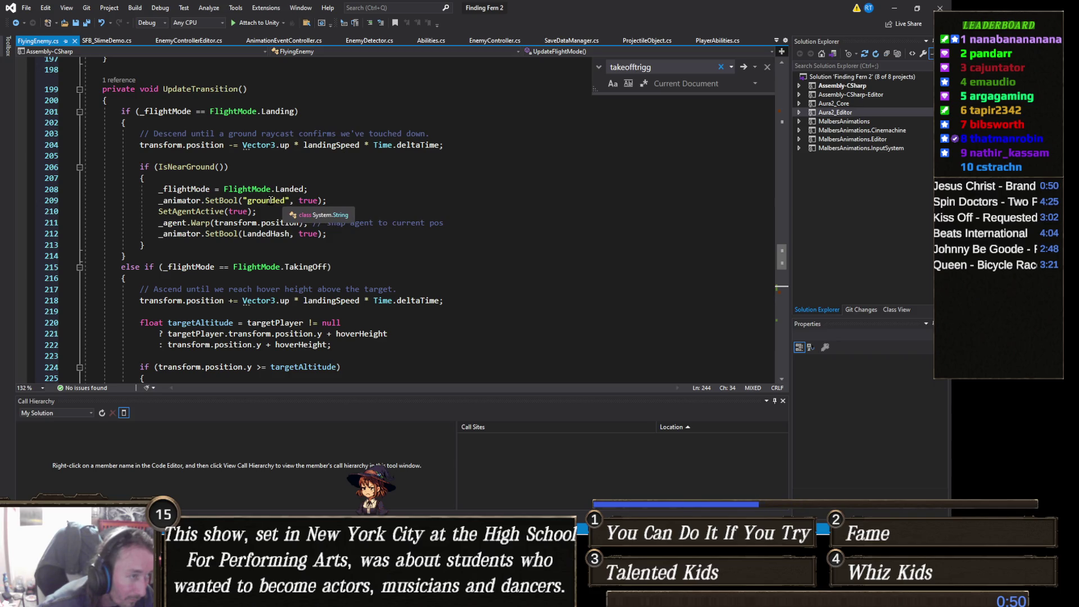
{"action": "scroll", "coordinate": [111, 126], "scroll_direction": "up", "scroll_amount": 3}
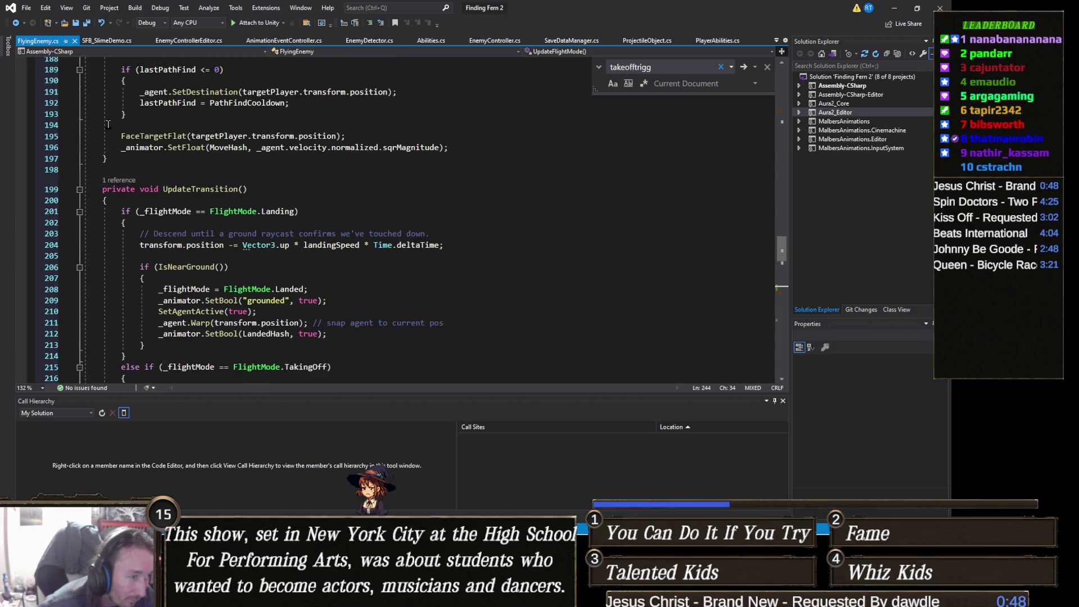
{"action": "key", "text": "alt+Tab"}
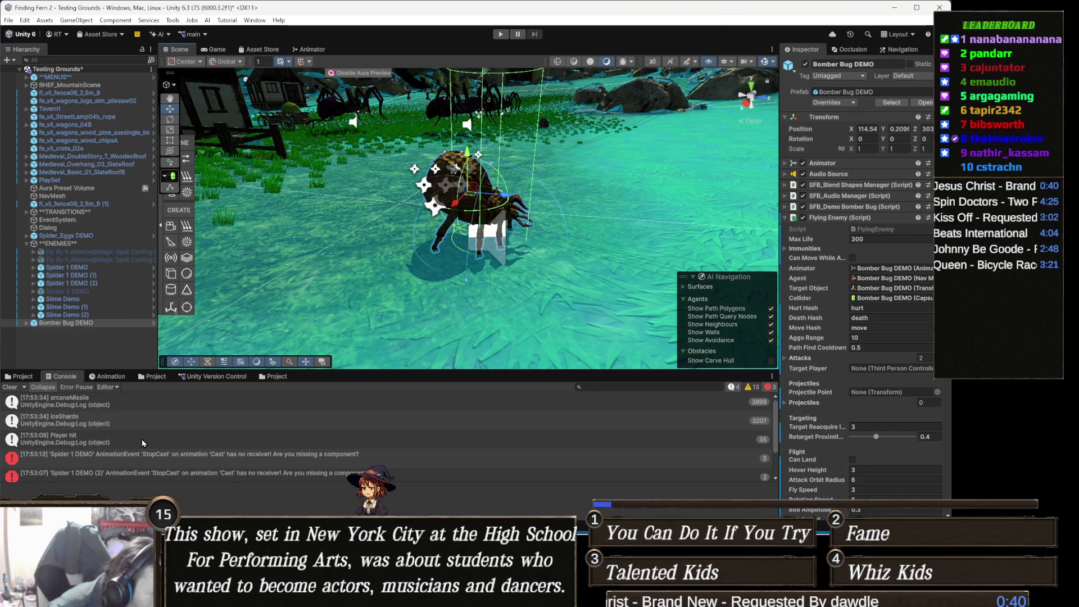
- Check the latest StopCast animation-event warnings in the Console, then return to Visual Studio
{"action": "scroll", "coordinate": [142, 439], "scroll_direction": "down", "scroll_amount": 1}
{"action": "scroll", "coordinate": [141, 439], "scroll_direction": "down", "scroll_amount": 1}
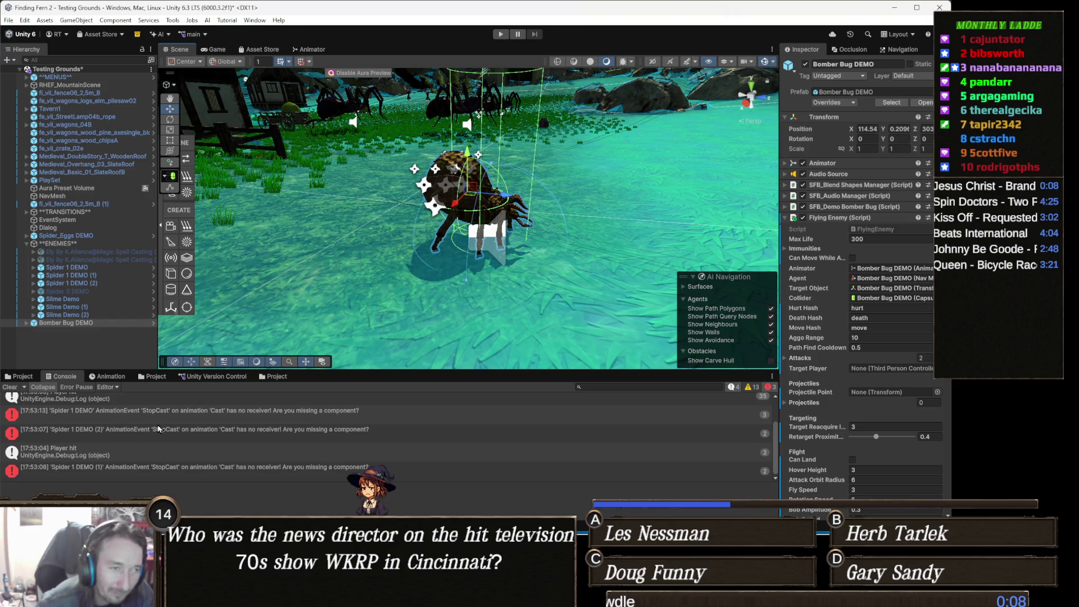
{"action": "key", "text": "alt+Tab"}
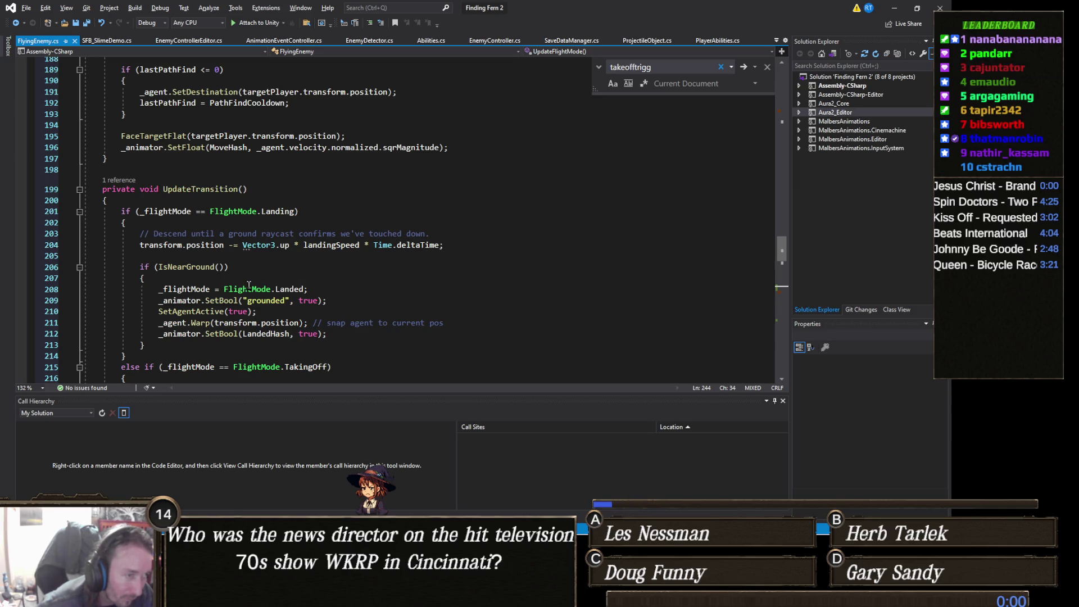
- Read UpdateFlightMode's landing logic, then view Land Trigger Distance 5 and Take Off Trigger Distance 8
{"action": "scroll", "coordinate": [249, 285], "scroll_direction": "up", "scroll_amount": 3}
{"action": "scroll", "coordinate": [247, 271], "scroll_direction": "up", "scroll_amount": 2}
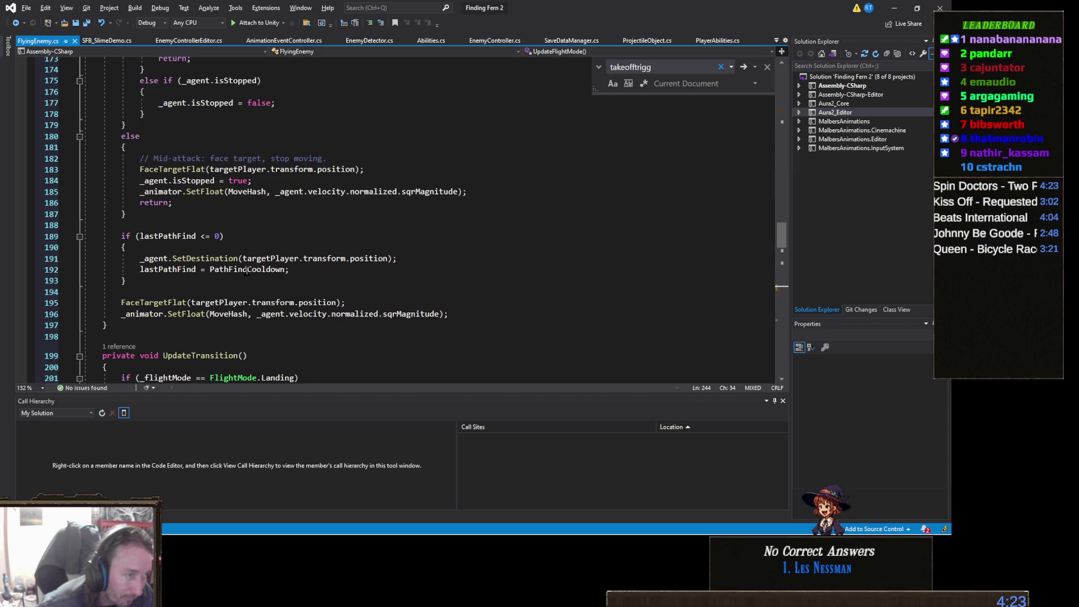
{"action": "scroll", "coordinate": [247, 270], "scroll_direction": "down", "scroll_amount": 13}
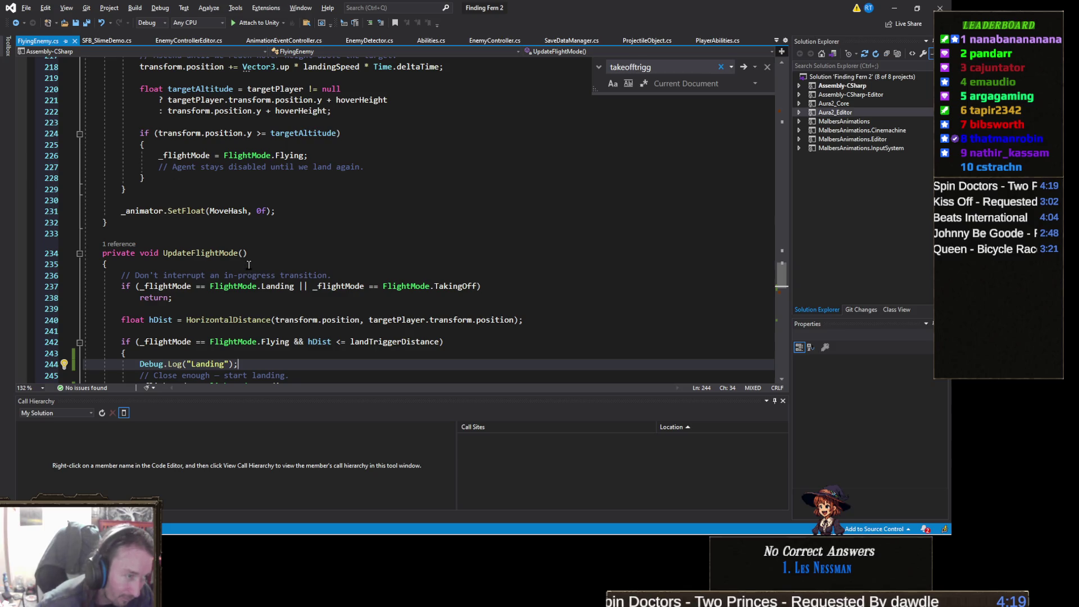
{"action": "scroll", "coordinate": [249, 264], "scroll_direction": "down", "scroll_amount": 3}
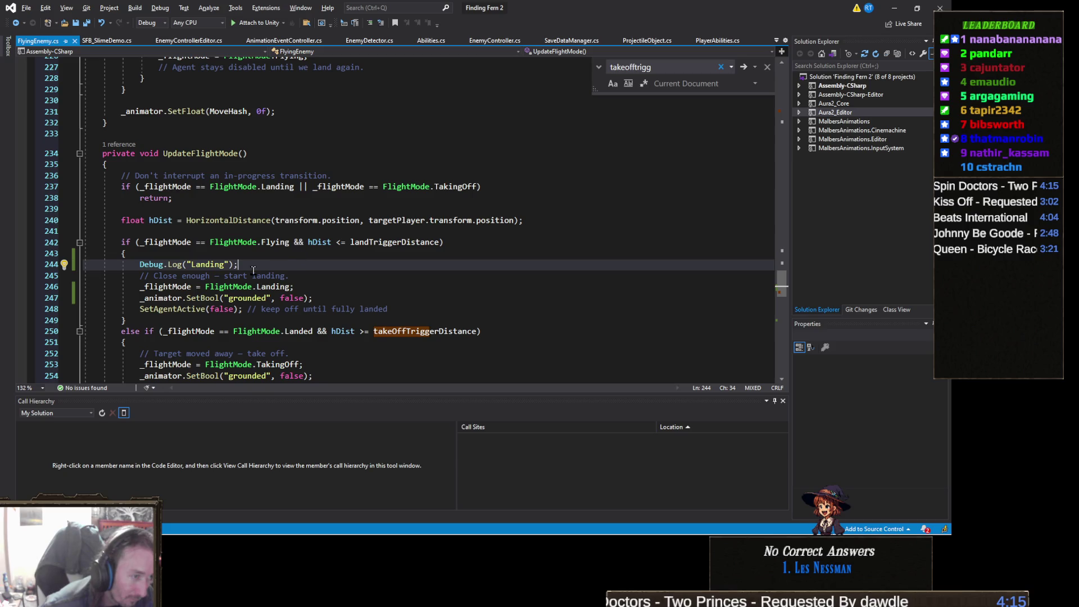
{"action": "scroll", "coordinate": [253, 270], "scroll_direction": "down", "scroll_amount": 3}
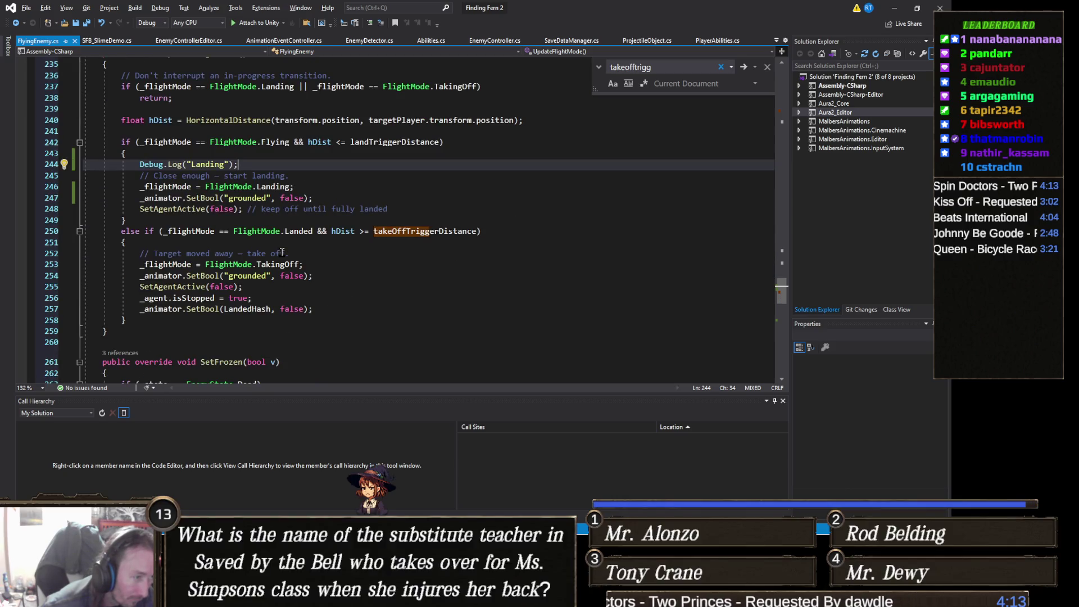
{"action": "scroll", "coordinate": [282, 251], "scroll_direction": "up", "scroll_amount": 1}
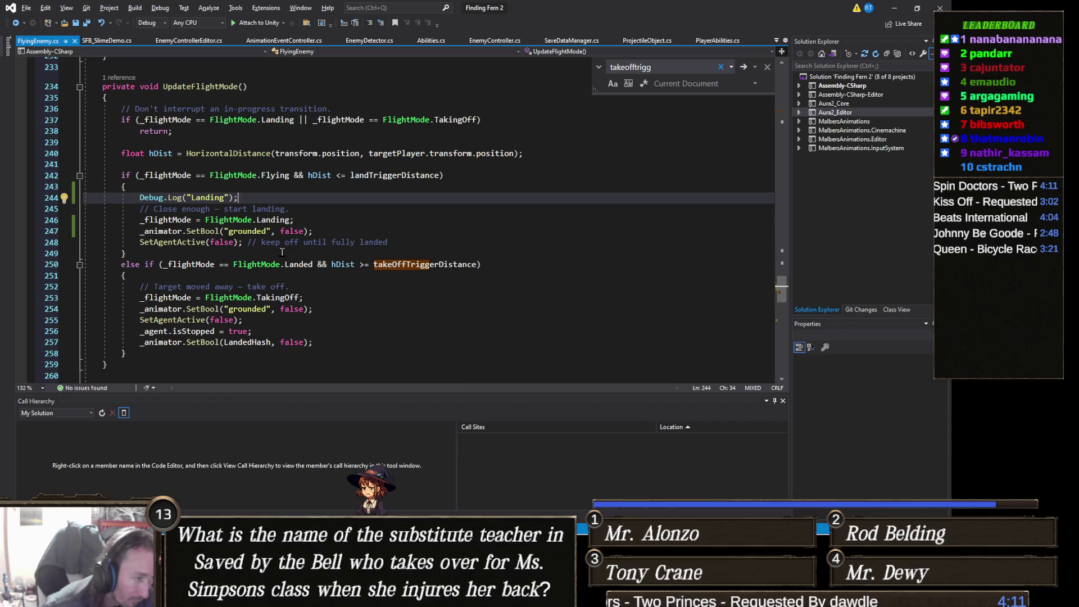
{"action": "key", "text": "alt+Tab"}
{"action": "scroll", "coordinate": [876, 380], "scroll_direction": "down", "scroll_amount": 2}
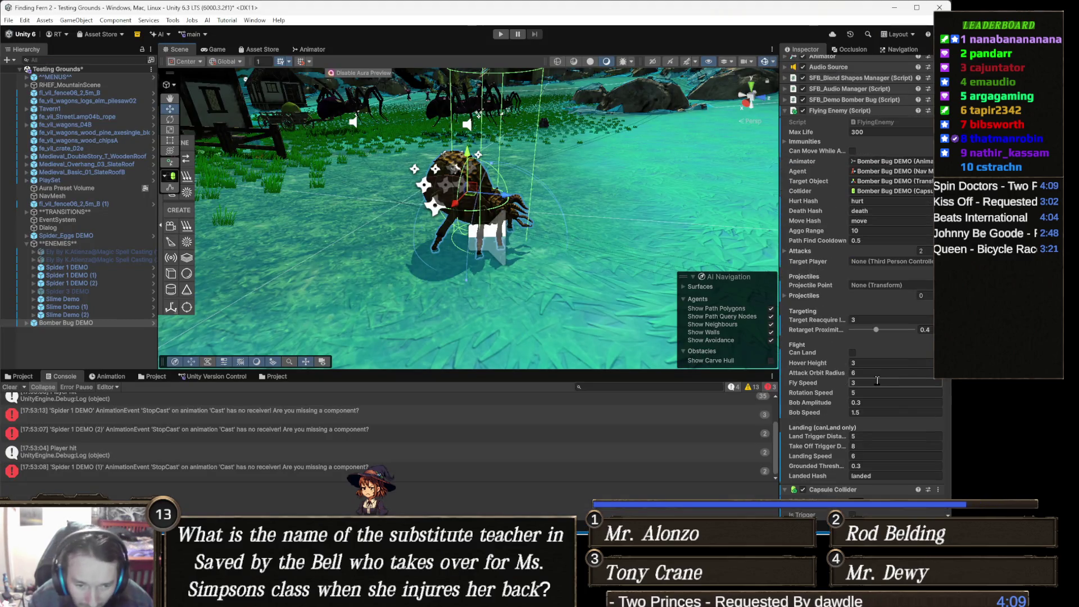
- Tick Can Land on the Bomber Bug DEMO's Flying Enemy component and start play mode
{"action": "scroll", "coordinate": [877, 380], "scroll_direction": "down", "scroll_amount": 3}
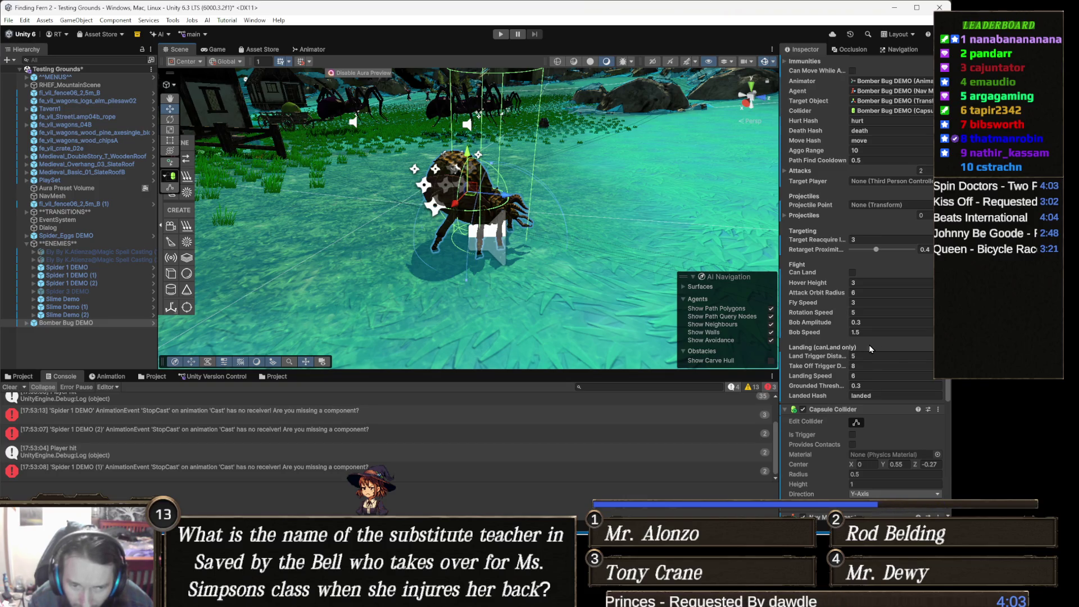
{"action": "left_click", "coordinate": [851, 272]}
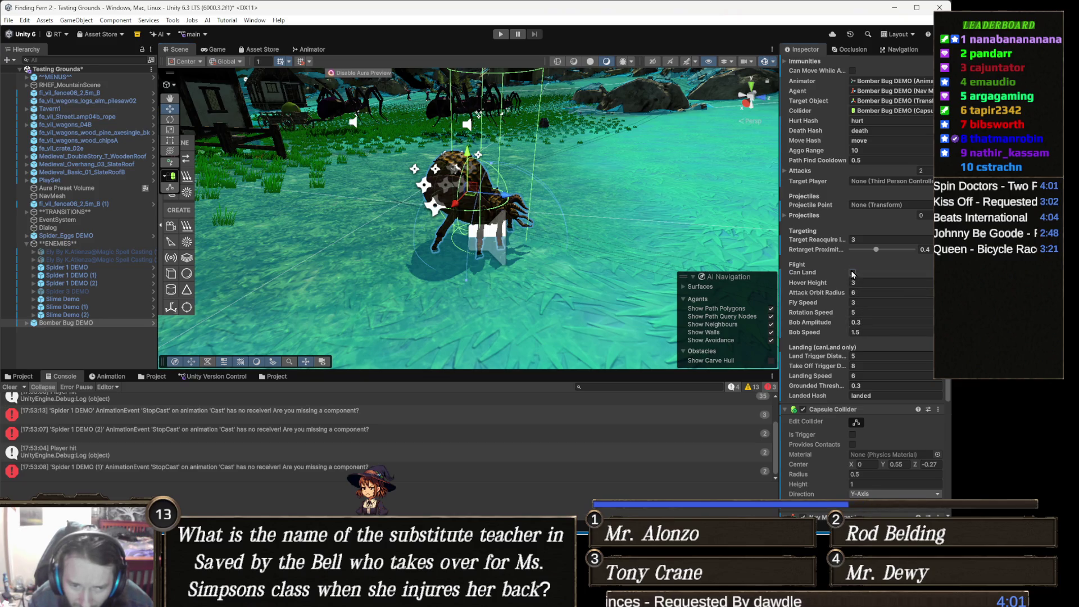
{"action": "left_click", "coordinate": [501, 33]}
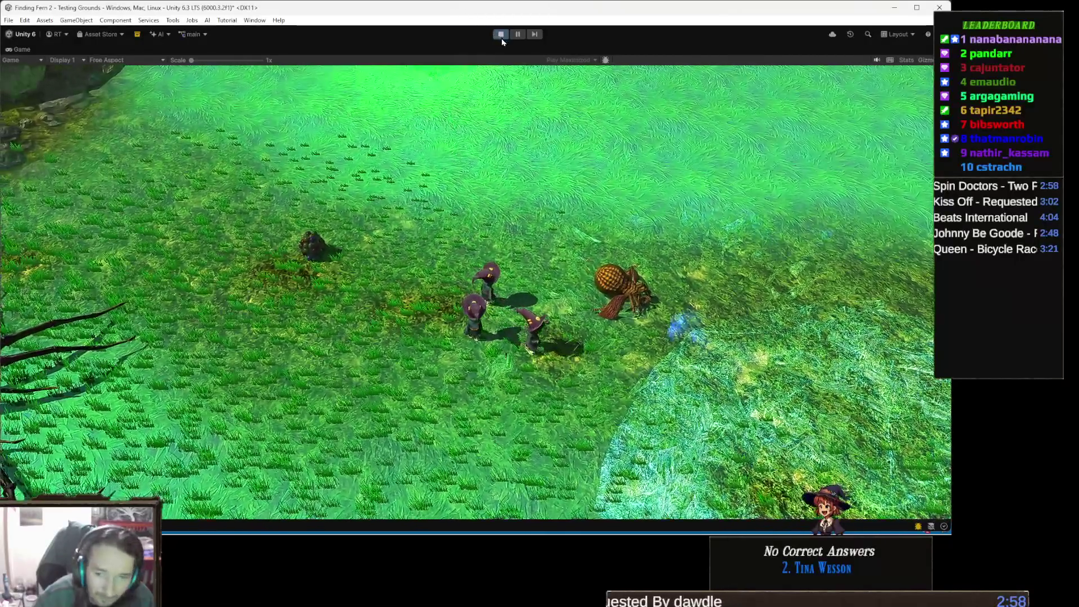
- Stop play mode after watching the bomber bug's landing
{"action": "left_click", "coordinate": [502, 38]}
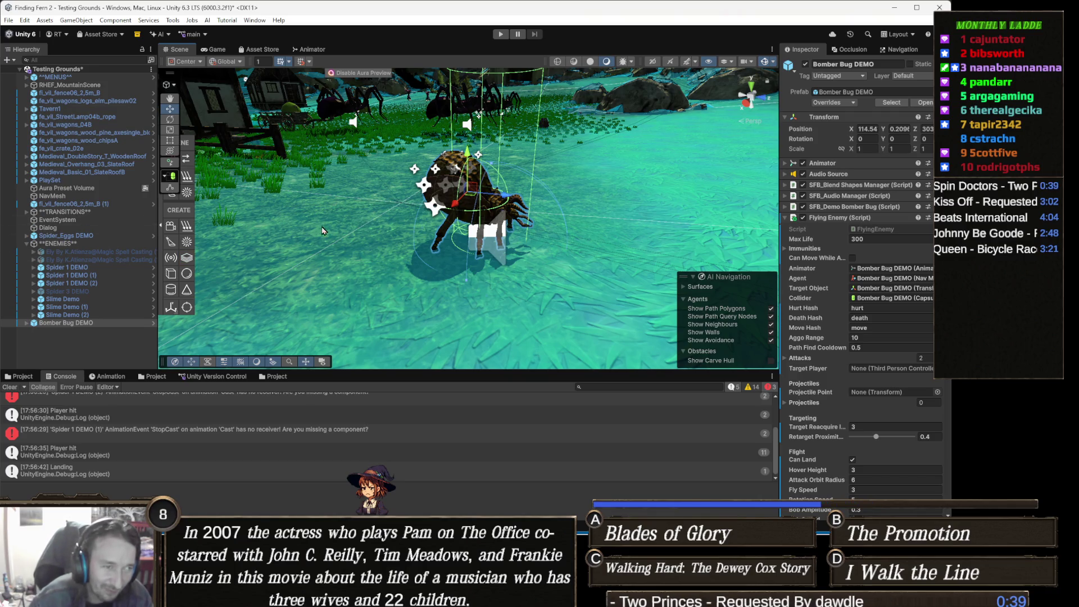
- Review Bomber Bug DEMO's Flying Enemy fields: Aggo Range 10, Fly Speed 3, Hover Height 3, Landing Speed 6
{"action": "left_click_drag", "start_coordinate": [327, 239], "coordinate": [411, 231]}
{"action": "scroll", "coordinate": [409, 230], "scroll_direction": "up", "scroll_amount": 5}
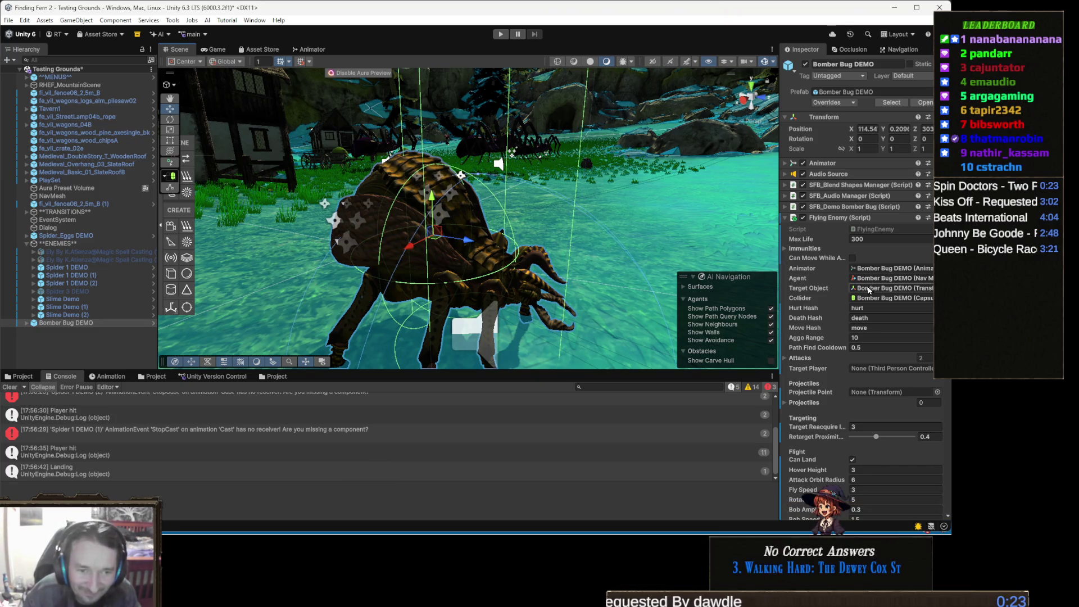
{"action": "scroll", "coordinate": [870, 292], "scroll_direction": "down", "scroll_amount": 3}
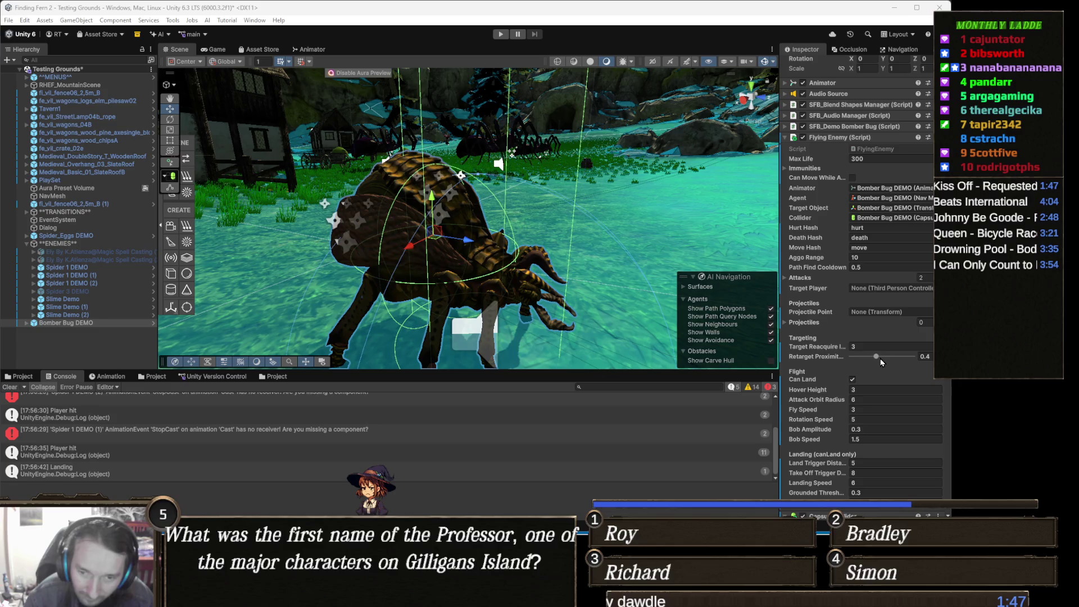
{"action": "mouse_move", "coordinate": [885, 359]}
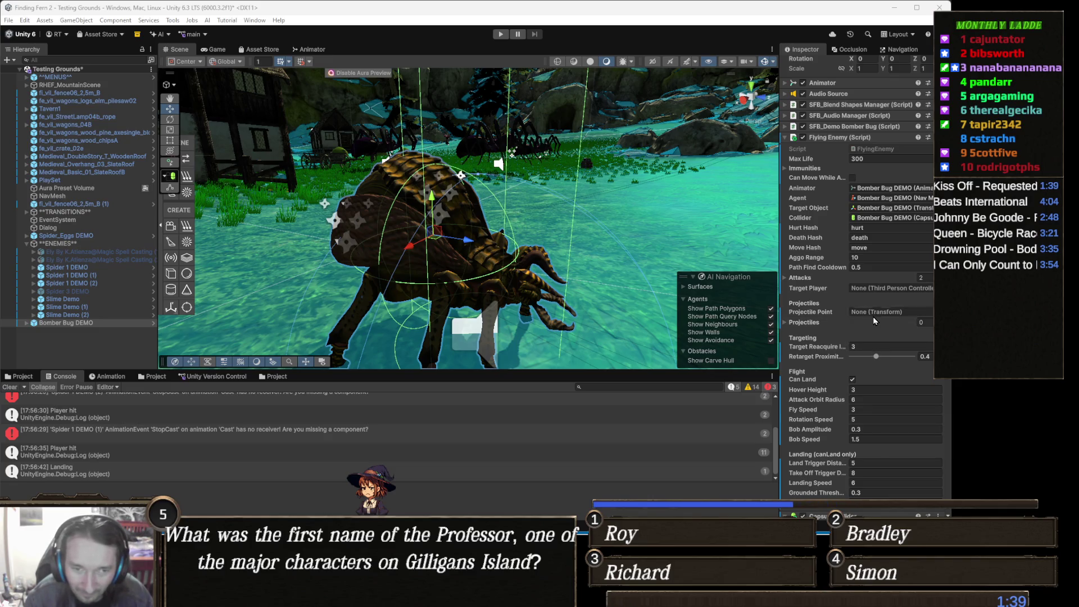
{"action": "scroll", "coordinate": [873, 315], "scroll_direction": "down", "scroll_amount": 3}
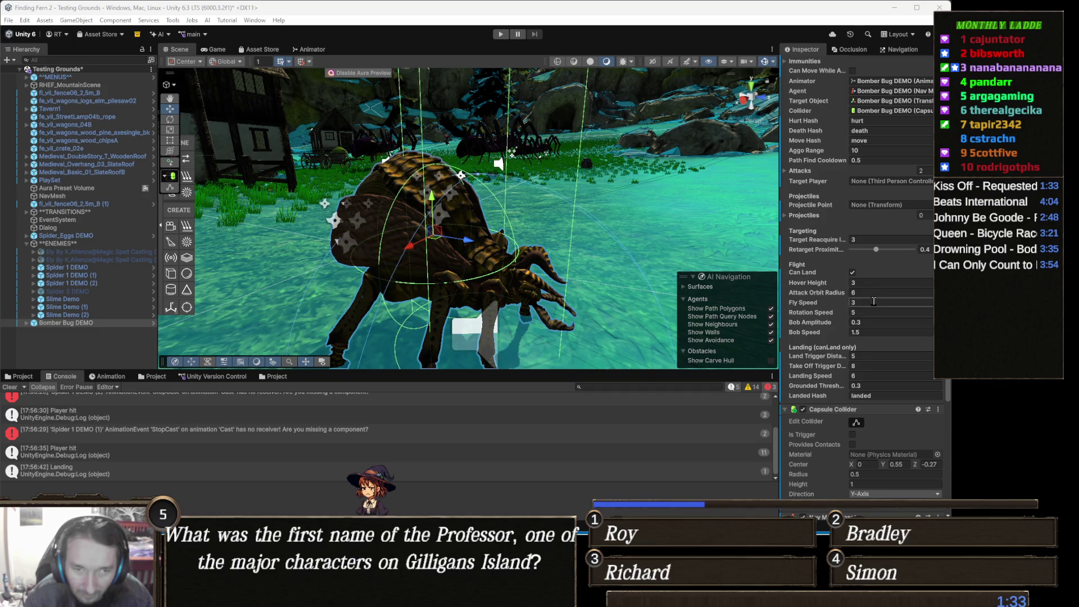
- Change the bomber bug's Aggo Range to 11, then select the Terrain object
{"action": "left_click", "coordinate": [868, 151]}
{"action": "type", "text": "11"}
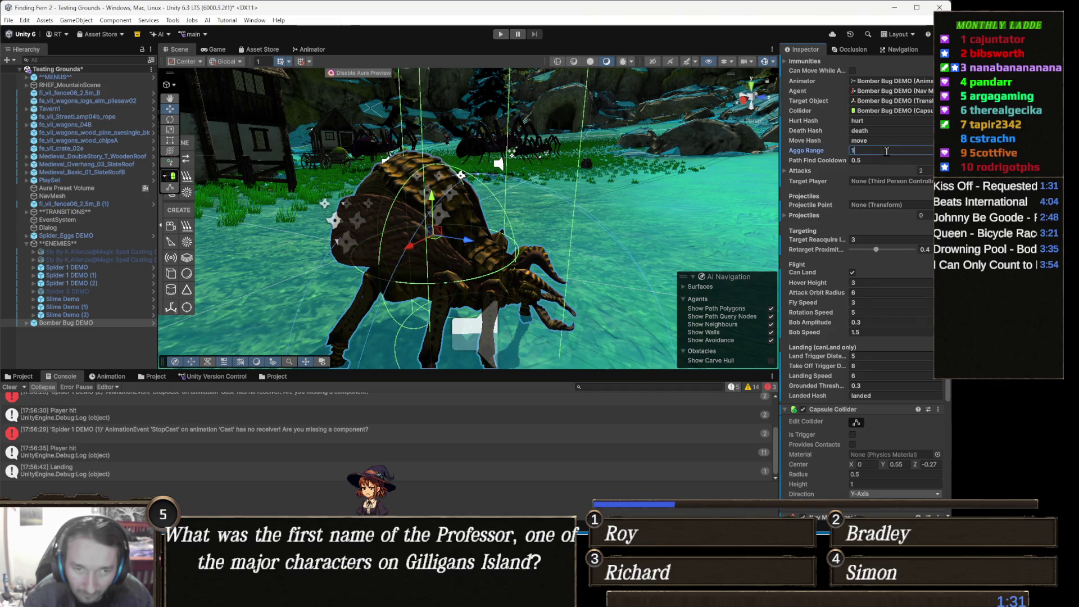
{"action": "scroll", "coordinate": [828, 255], "scroll_direction": "down", "scroll_amount": 3}
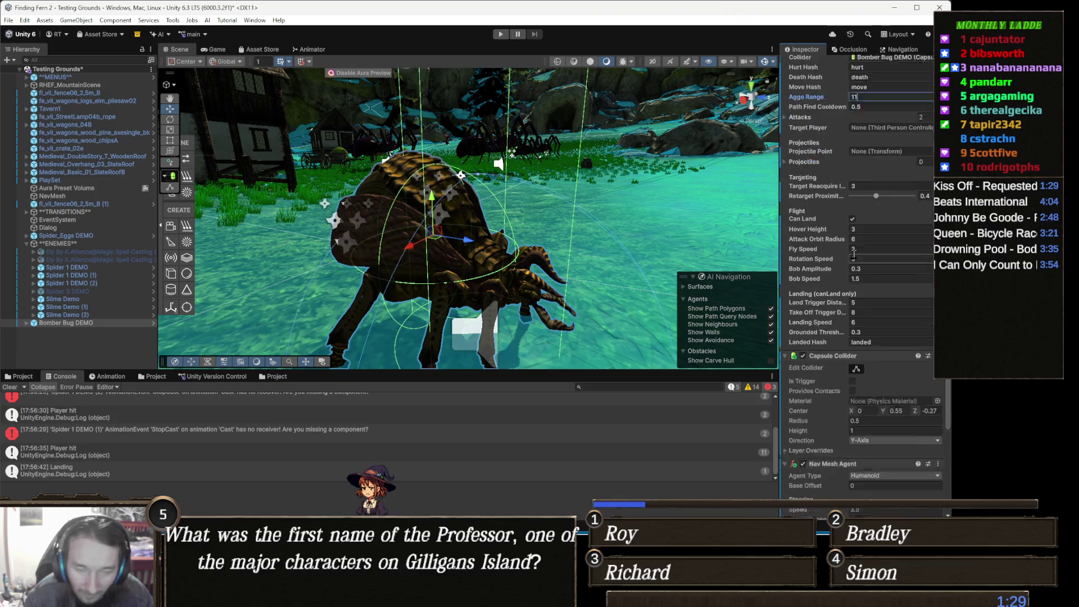
{"action": "mouse_move", "coordinate": [506, 253]}
{"action": "left_mouse_down"}
{"action": "mouse_move", "coordinate": [520, 267]}
{"action": "mouse_move", "coordinate": [547, 258]}
{"action": "left_mouse_up"}
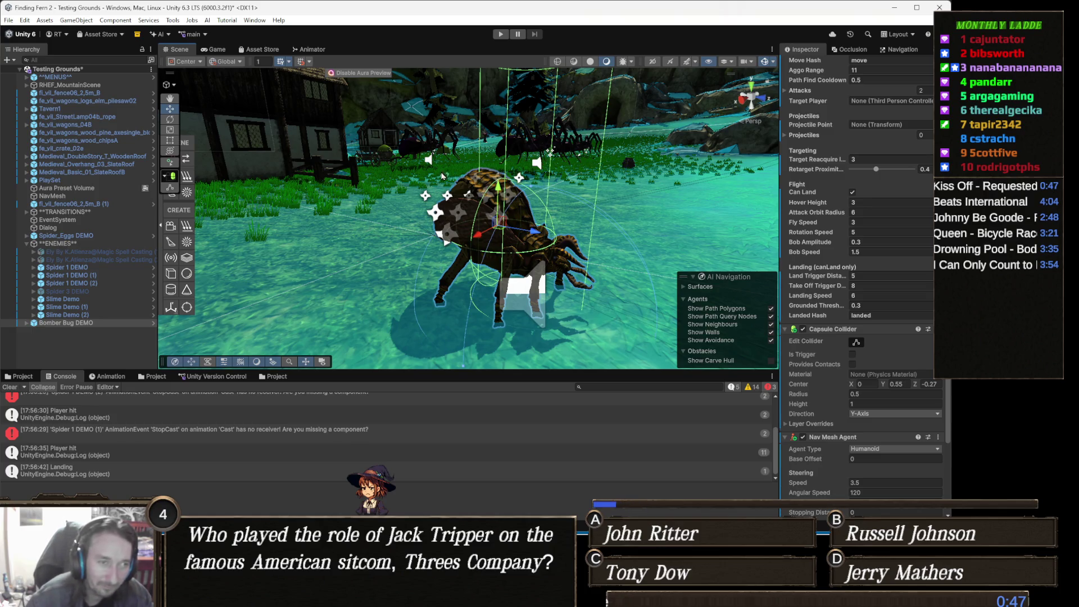
{"action": "left_click", "coordinate": [622, 193]}
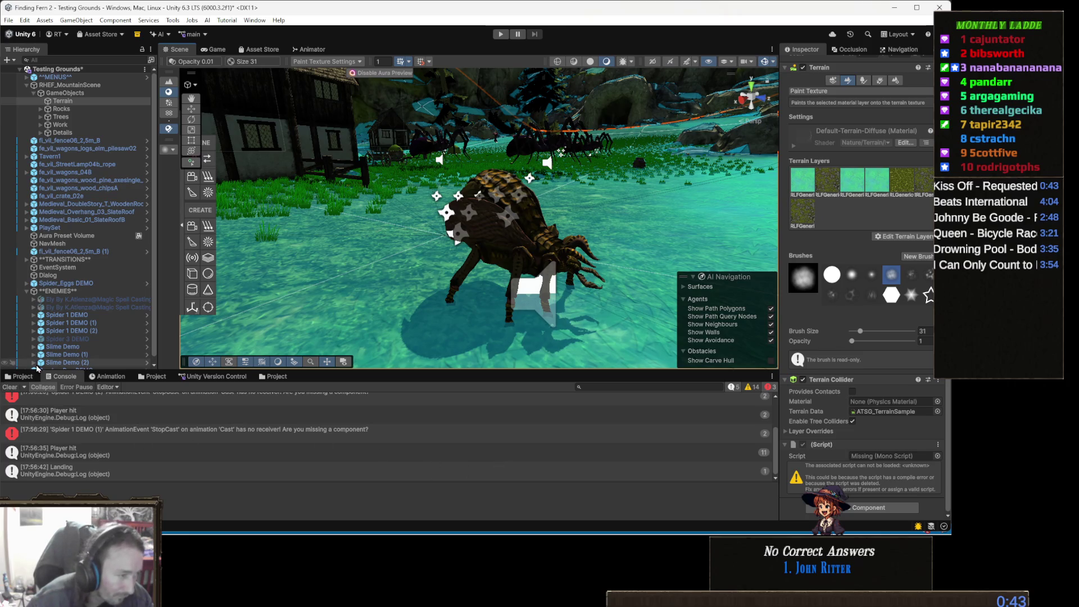
{"action": "left_click", "coordinate": [21, 375]}
{"action": "left_click", "coordinate": [403, 319]}
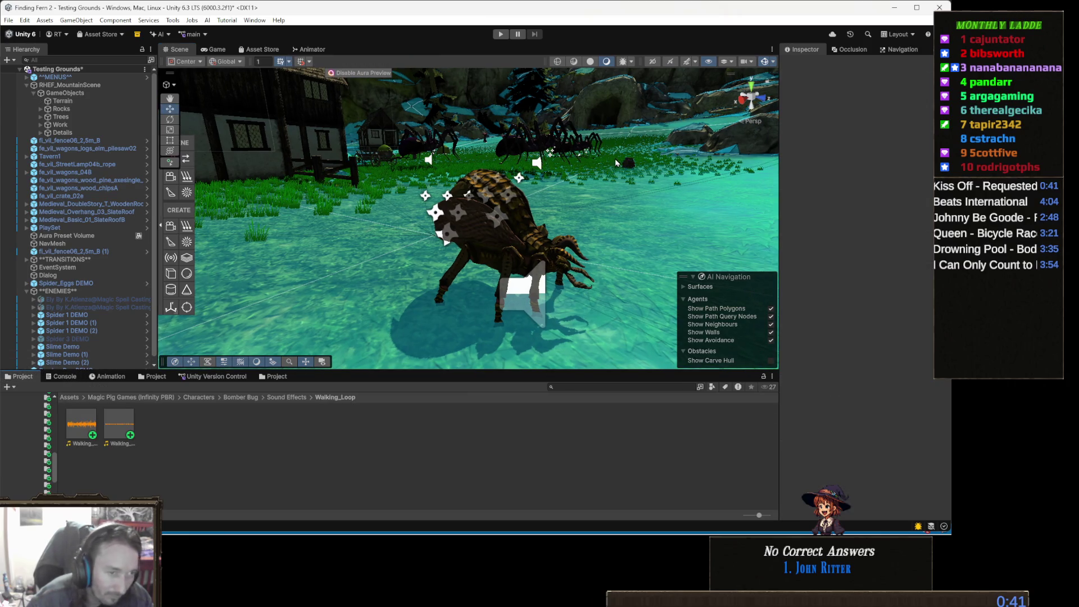
{"action": "left_click_drag", "start_coordinate": [615, 159], "coordinate": [520, 146]}
{"action": "mouse_move", "coordinate": [517, 190]}
{"action": "left_mouse_down"}
{"action": "mouse_move", "coordinate": [524, 233]}
{"action": "mouse_move", "coordinate": [456, 261]}
{"action": "mouse_move", "coordinate": [590, 208]}
{"action": "left_mouse_up"}
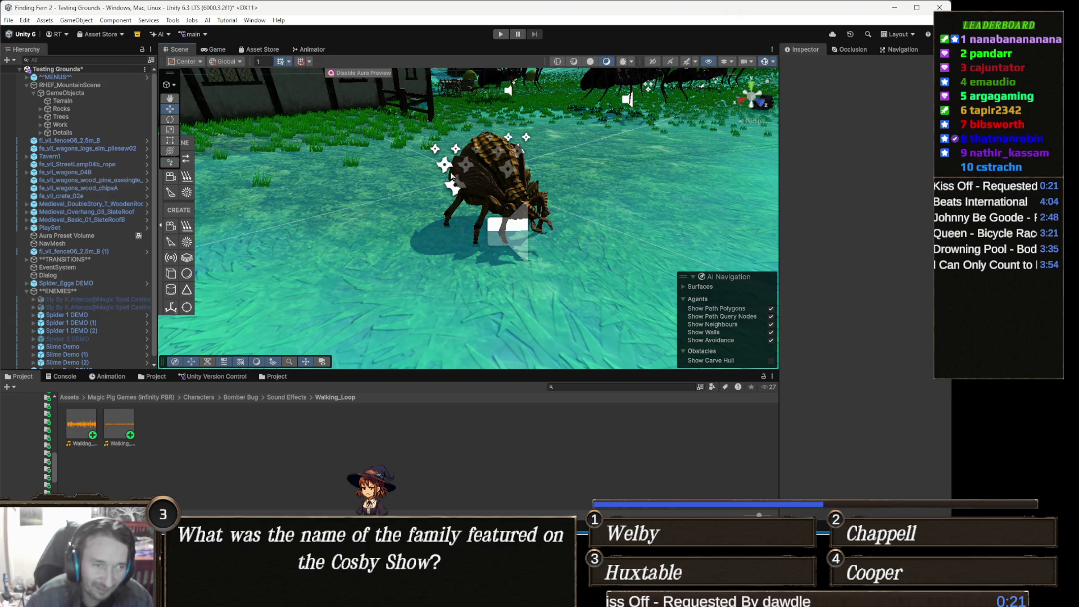
{"action": "left_click_drag", "start_coordinate": [425, 173], "coordinate": [497, 163]}
{"action": "scroll", "coordinate": [497, 163], "scroll_direction": "down", "scroll_amount": 3}
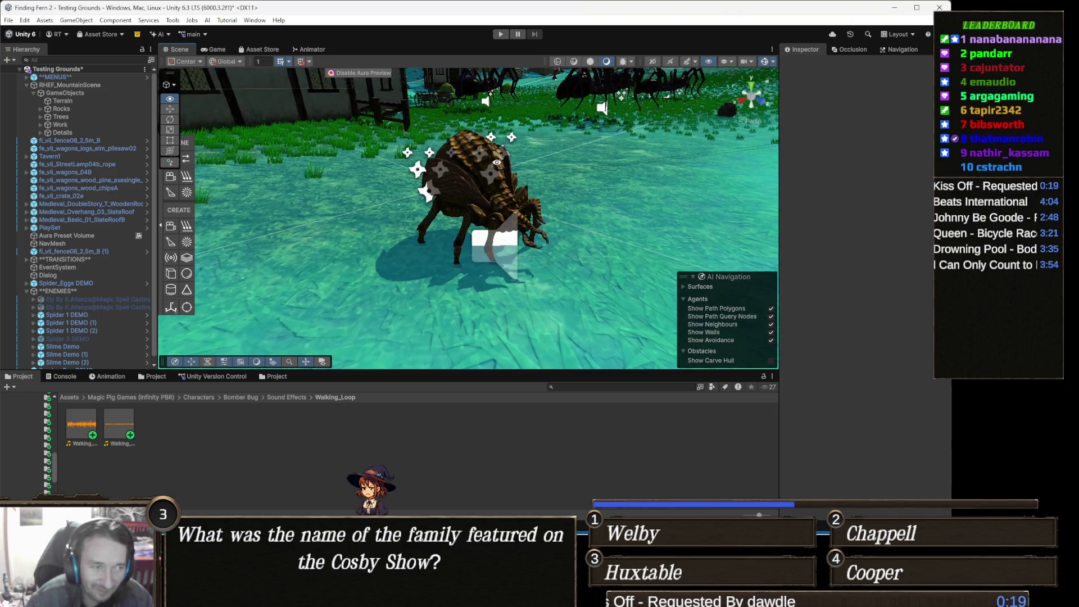
{"action": "scroll", "coordinate": [494, 159], "scroll_direction": "up", "scroll_amount": 4}
{"action": "scroll", "coordinate": [495, 159], "scroll_direction": "down", "scroll_amount": 3}
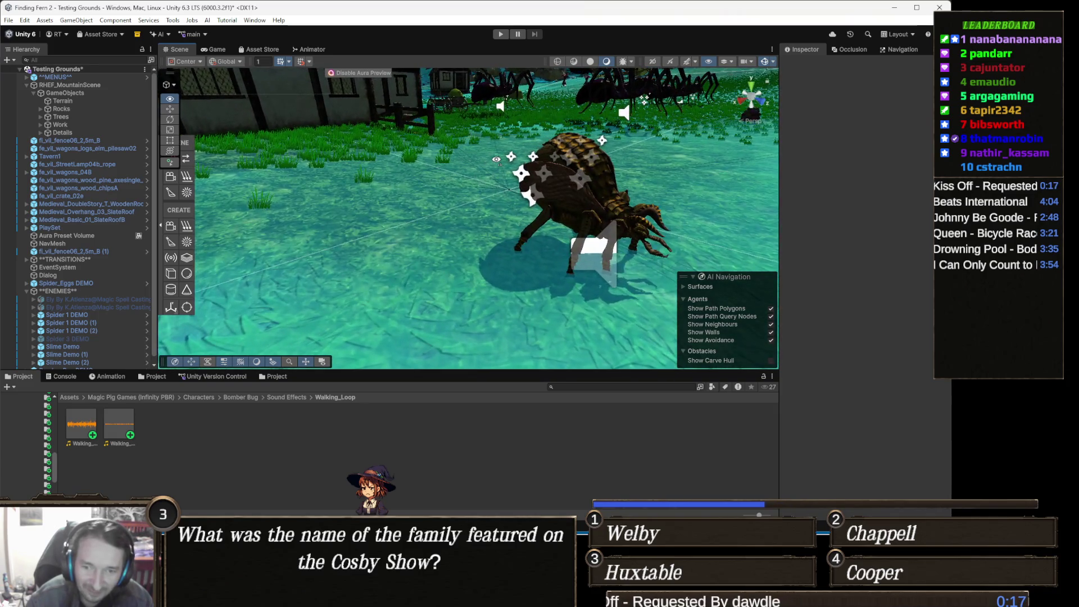
{"action": "scroll", "coordinate": [496, 160], "scroll_direction": "up", "scroll_amount": 2}
{"action": "scroll", "coordinate": [497, 160], "scroll_direction": "down", "scroll_amount": 2}
{"action": "scroll", "coordinate": [496, 160], "scroll_direction": "up", "scroll_amount": 2}
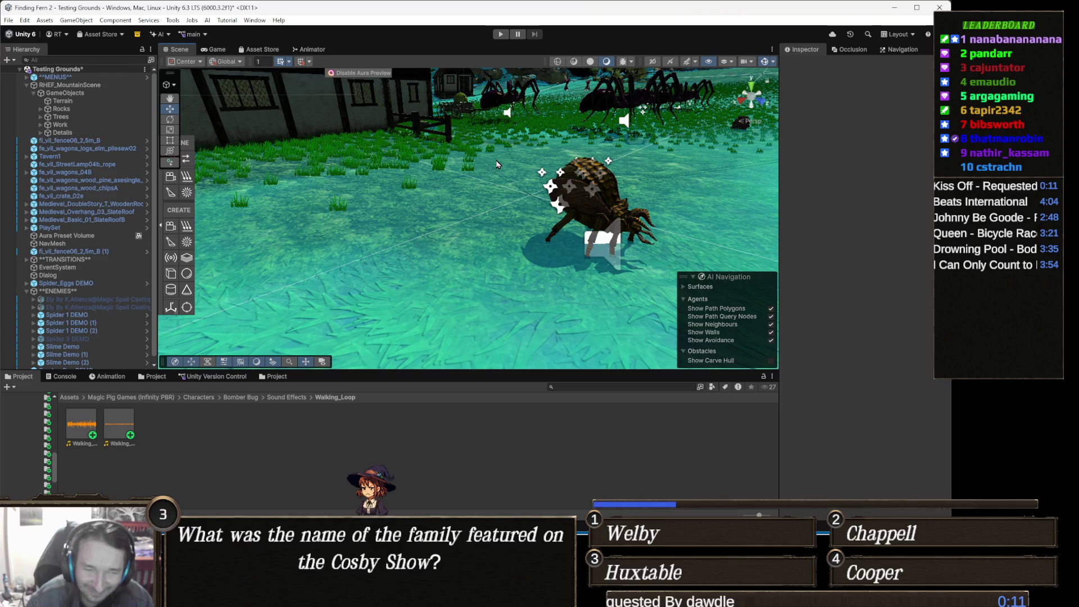
{"action": "left_click_drag", "start_coordinate": [479, 174], "coordinate": [519, 174]}
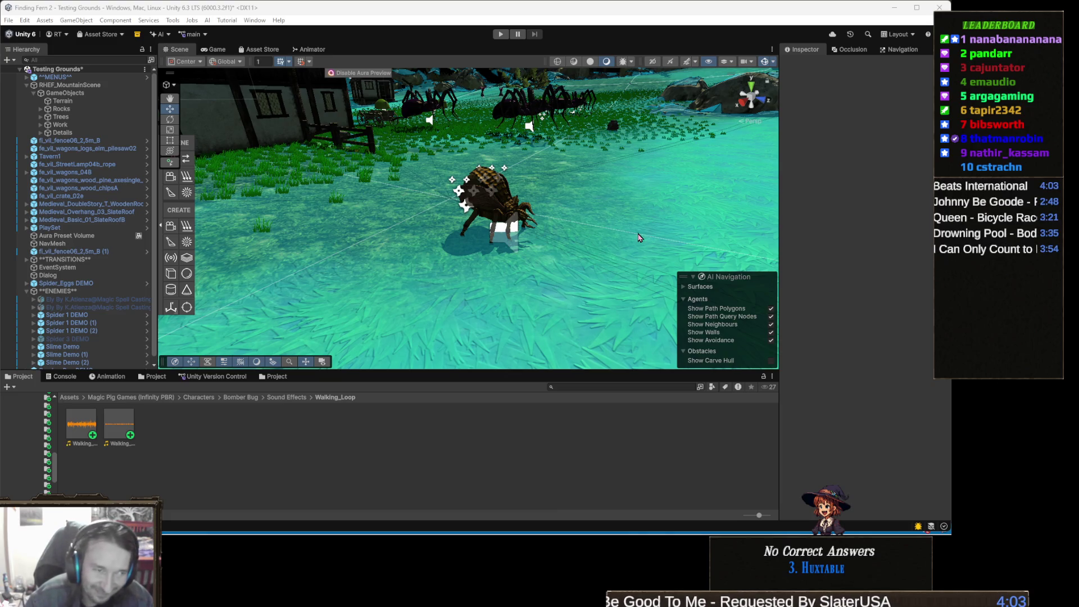
{"action": "left_click_drag", "start_coordinate": [471, 241], "coordinate": [528, 217]}
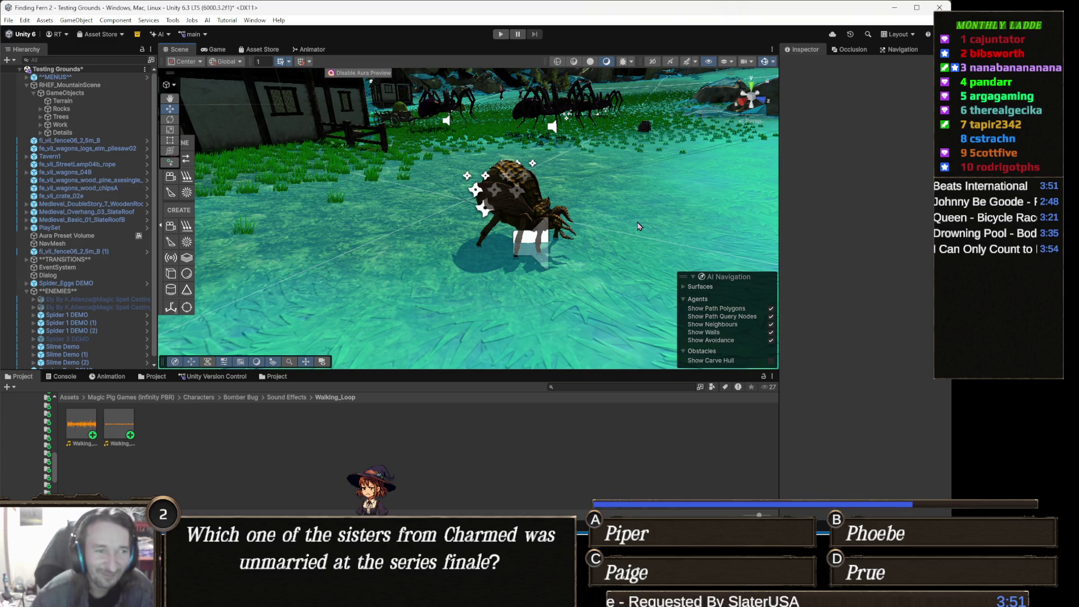
- Select Bomber Bug DEMO in the Scene view and orbit around it to inspect its components
{"action": "left_click", "coordinate": [525, 198]}
{"action": "mouse_move", "coordinate": [562, 233]}
{"action": "left_mouse_down"}
{"action": "mouse_move", "coordinate": [550, 230]}
{"action": "mouse_move", "coordinate": [573, 225]}
{"action": "left_mouse_up"}
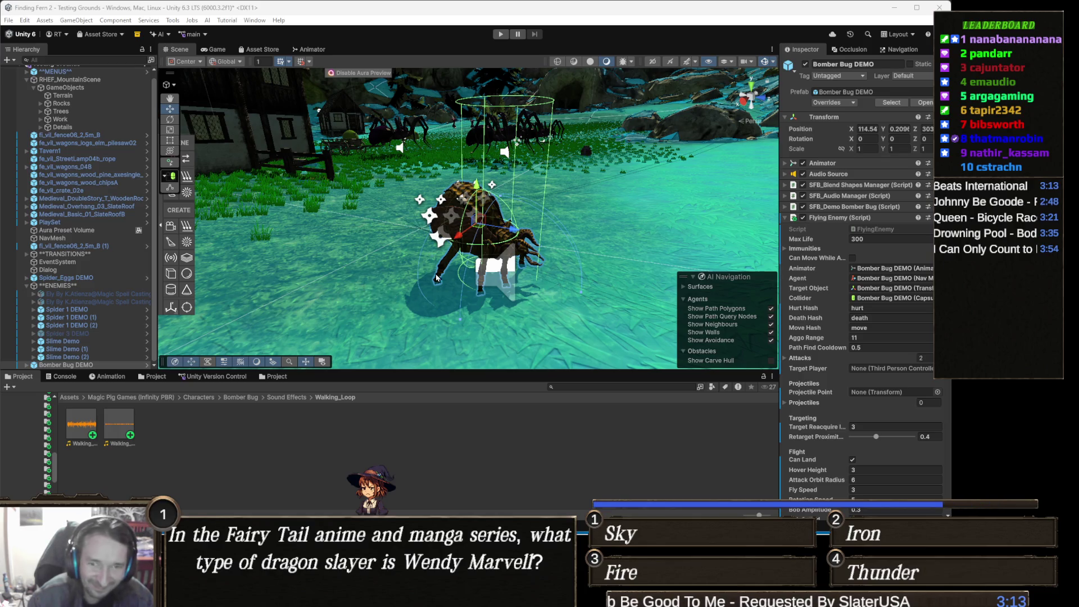
{"action": "left_click_drag", "start_coordinate": [548, 250], "coordinate": [527, 233]}
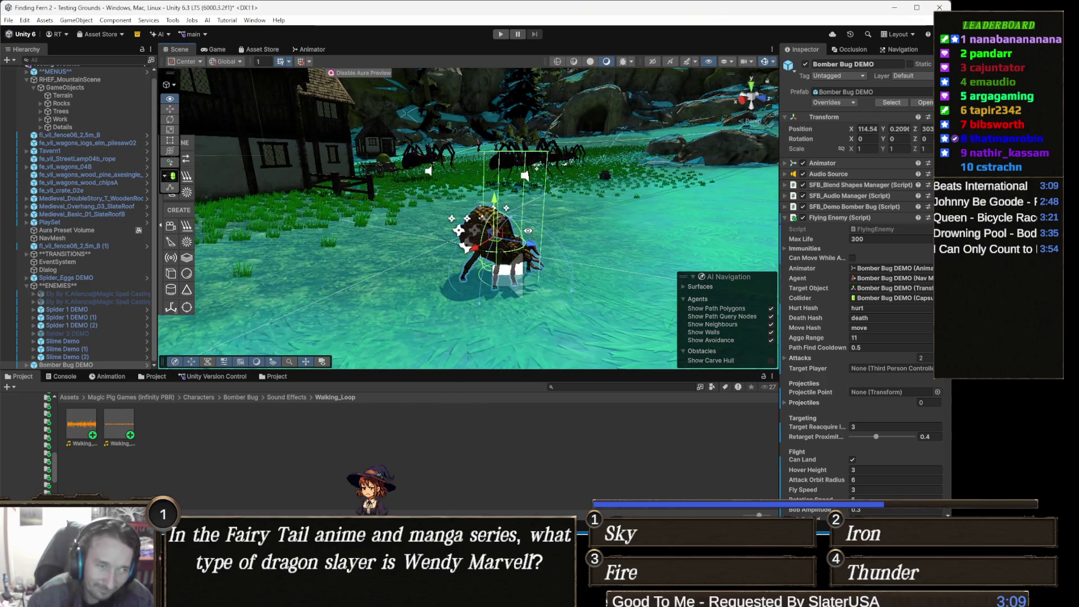
{"action": "scroll", "coordinate": [528, 235], "scroll_direction": "up", "scroll_amount": 2}
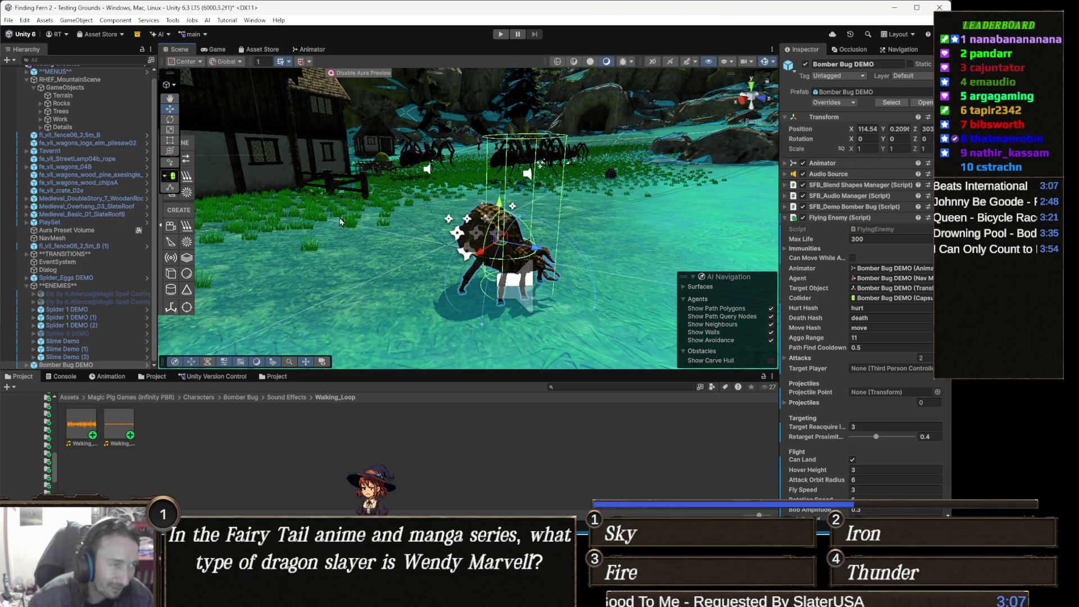
- Preview the bug's walk back clip at frame 4 in the Animation timeline
{"action": "left_click", "coordinate": [108, 376]}
{"action": "left_click_drag", "start_coordinate": [438, 214], "coordinate": [284, 299]}
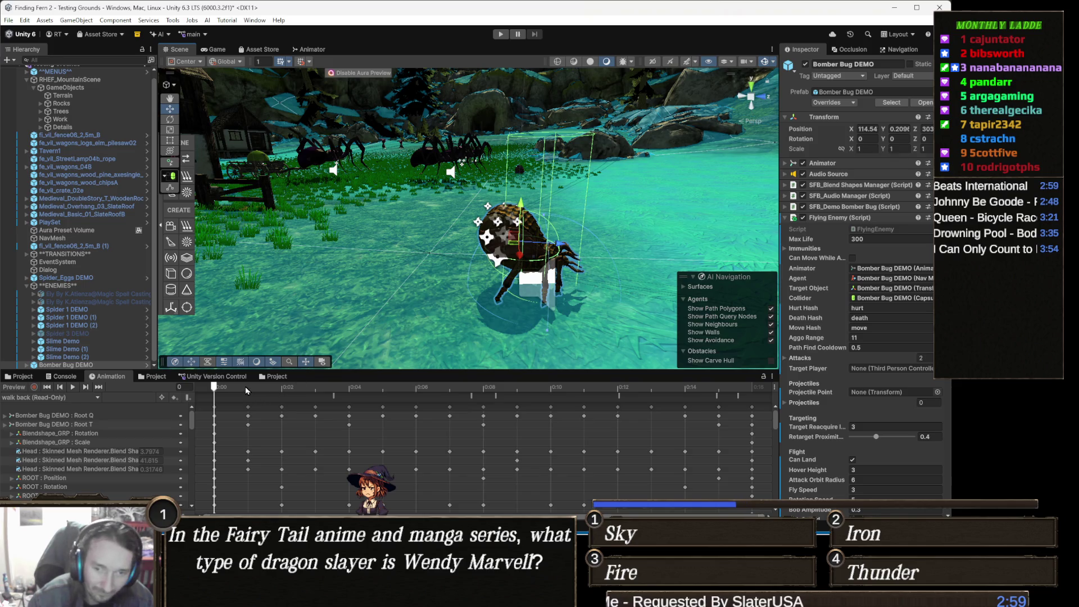
{"action": "left_click_drag", "start_coordinate": [245, 386], "coordinate": [349, 387]}
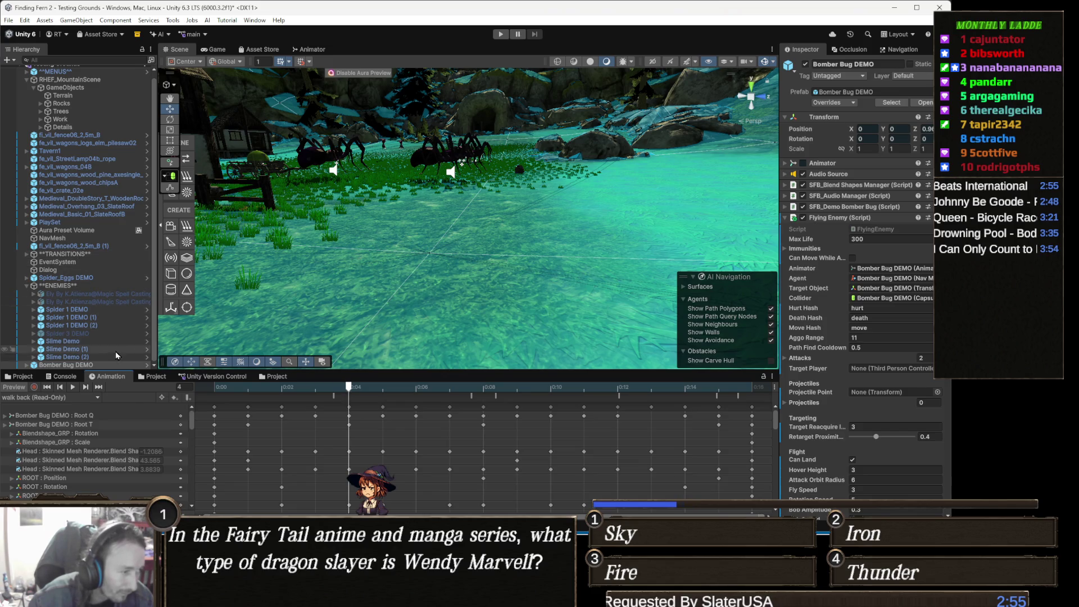
- Frame and orbit around Bomber Bug DEMO, then bring up its Animator state machine
{"action": "double_click", "coordinate": [99, 364]}
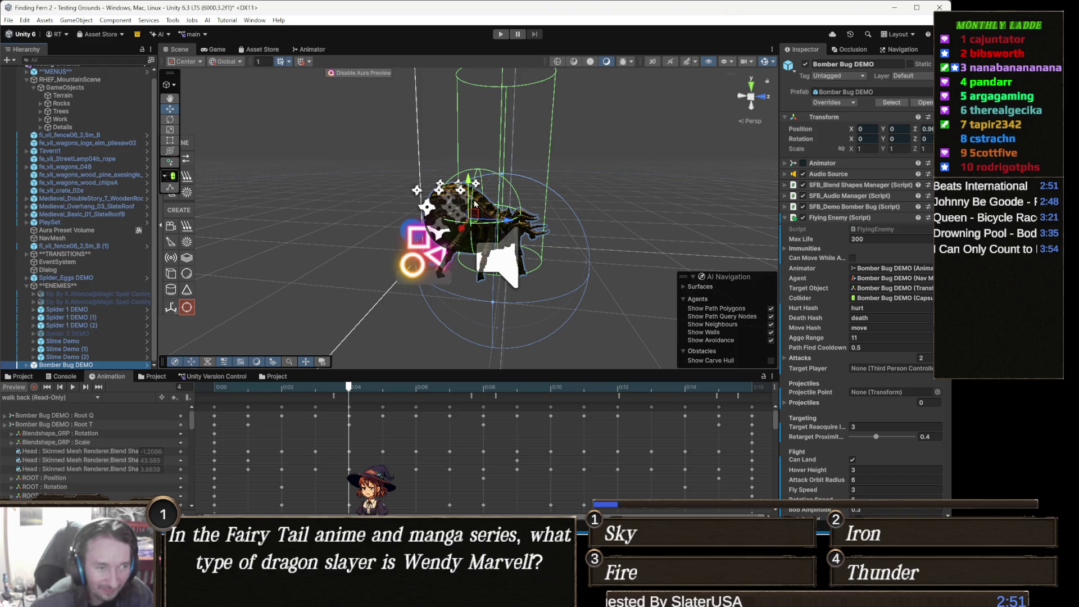
{"action": "mouse_move", "coordinate": [489, 206]}
{"action": "left_mouse_down"}
{"action": "mouse_move", "coordinate": [500, 202]}
{"action": "mouse_move", "coordinate": [440, 210]}
{"action": "mouse_move", "coordinate": [553, 236]}
{"action": "mouse_move", "coordinate": [539, 238]}
{"action": "left_mouse_up"}
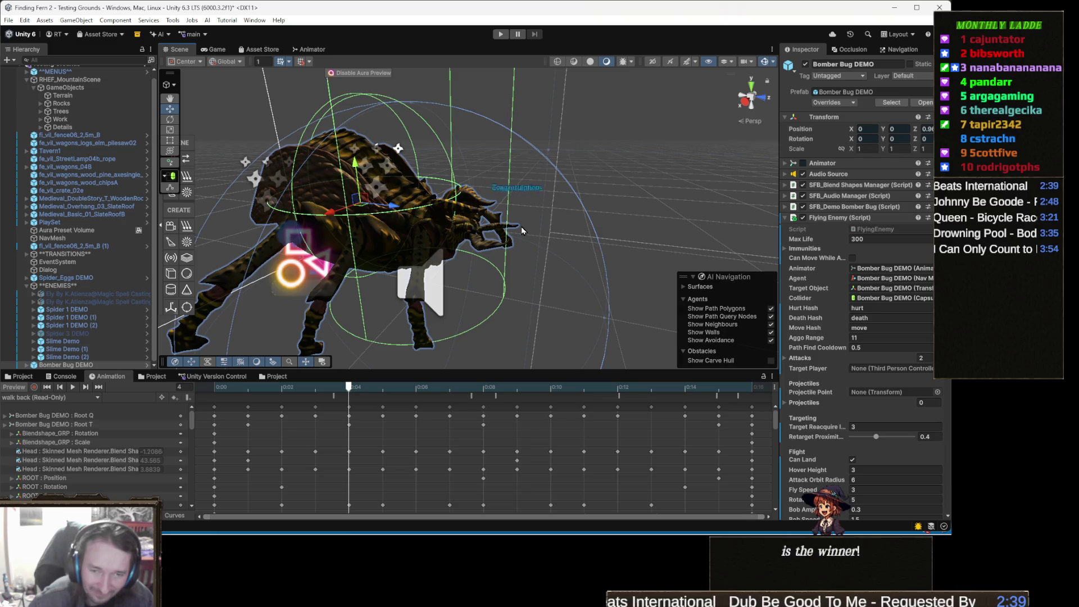
{"action": "mouse_move", "coordinate": [548, 240]}
{"action": "left_mouse_down"}
{"action": "mouse_move", "coordinate": [550, 224]}
{"action": "mouse_move", "coordinate": [534, 245]}
{"action": "mouse_move", "coordinate": [474, 271]}
{"action": "mouse_move", "coordinate": [516, 249]}
{"action": "mouse_move", "coordinate": [177, 335]}
{"action": "mouse_move", "coordinate": [577, 267]}
{"action": "left_mouse_up"}
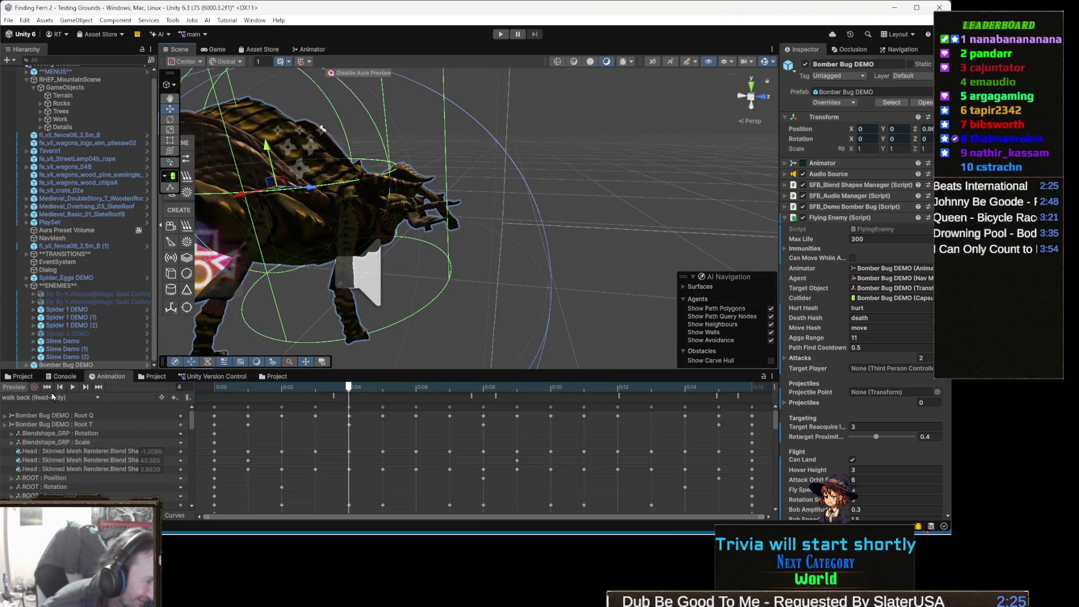
{"action": "left_click", "coordinate": [311, 50]}
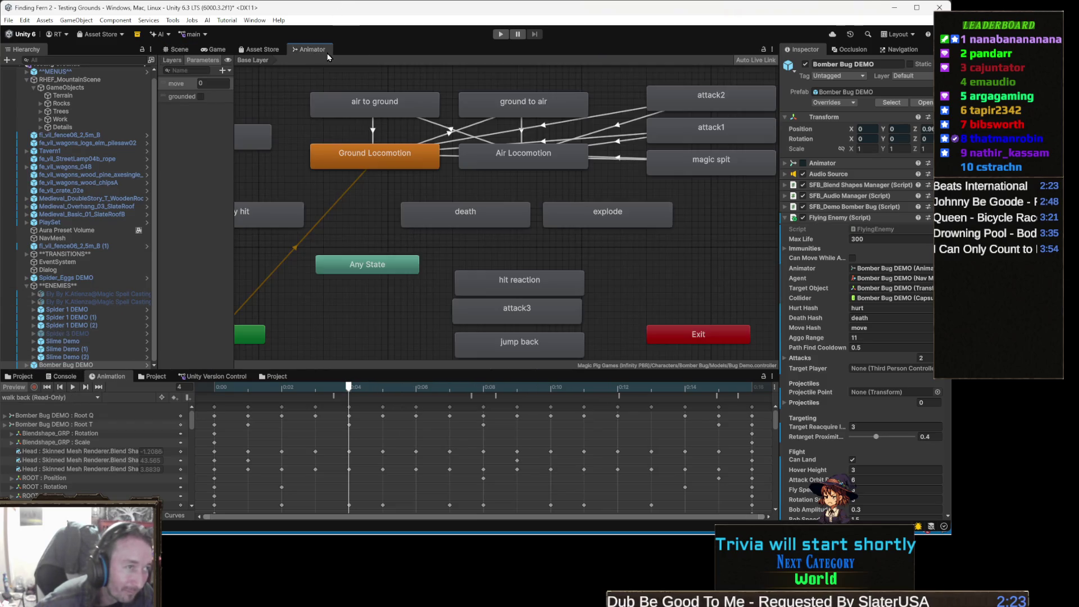
- Return to the Project browser and select the attack2 state to review its locomotion transitions
{"action": "left_click", "coordinate": [20, 376]}
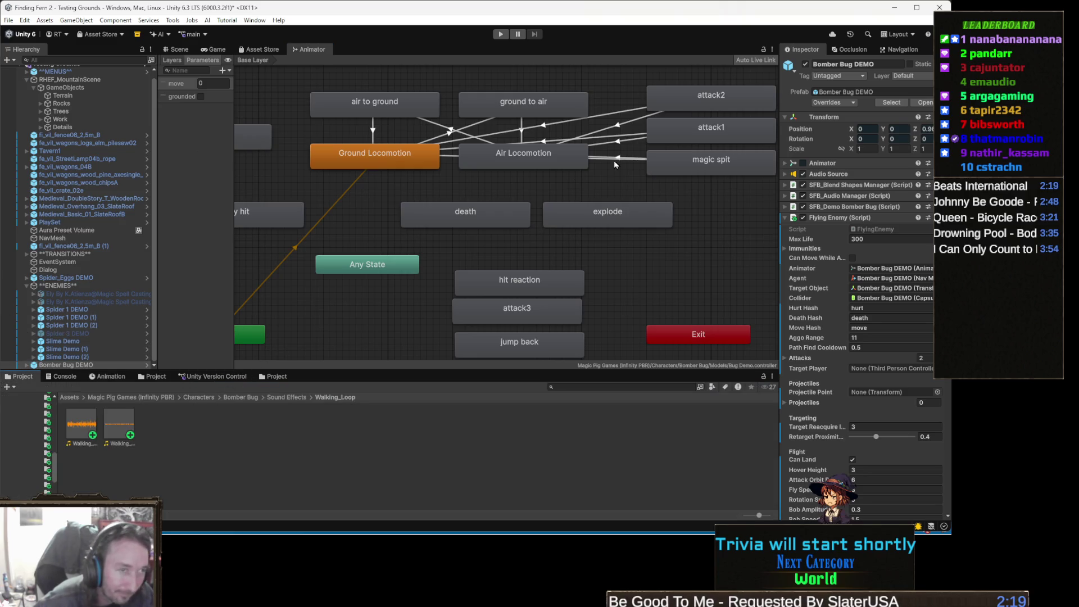
{"action": "mouse_move", "coordinate": [496, 170]}
{"action": "left_mouse_down"}
{"action": "mouse_move", "coordinate": [463, 217]}
{"action": "mouse_move", "coordinate": [313, 218]}
{"action": "left_mouse_up"}
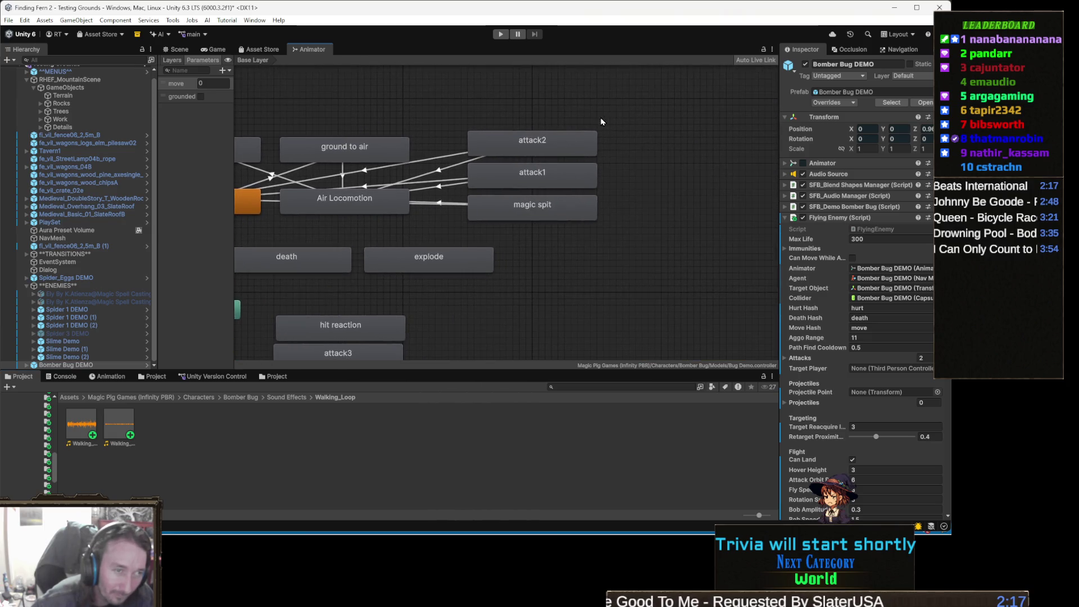
{"action": "left_click", "coordinate": [559, 142]}
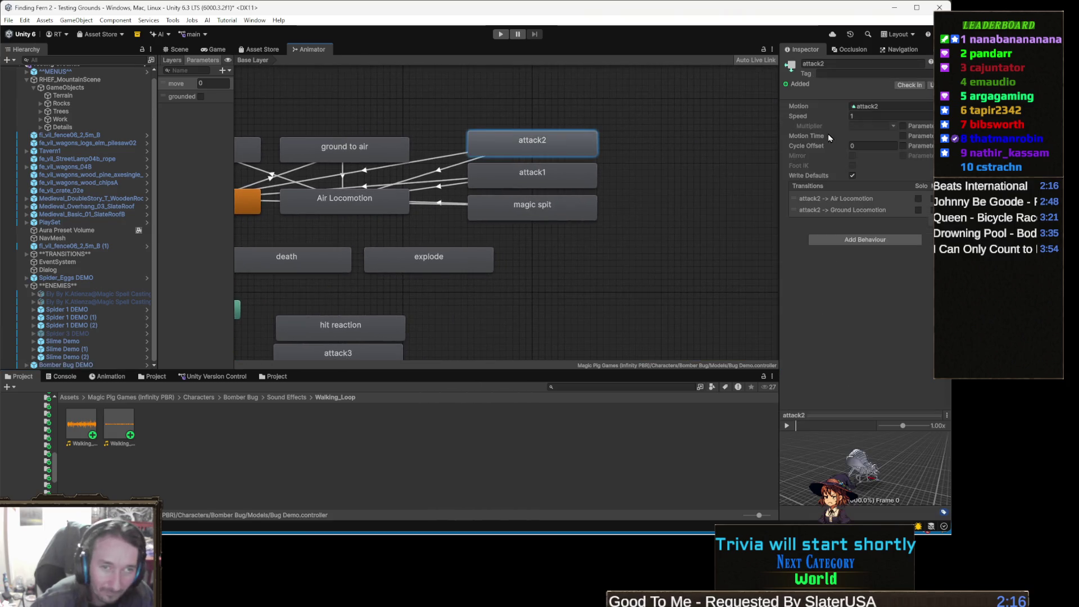
- Duplicate the attack1 and attack2 clips as standalone assets, then inspect the magic spit state
{"action": "left_click", "coordinate": [879, 106]}
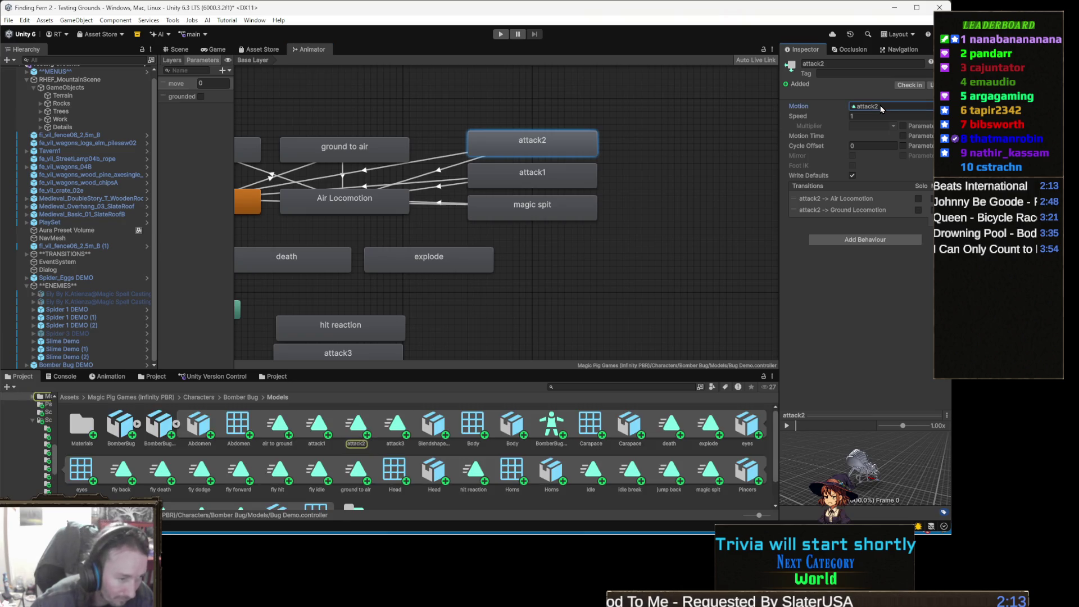
{"action": "left_click", "coordinate": [363, 431]}
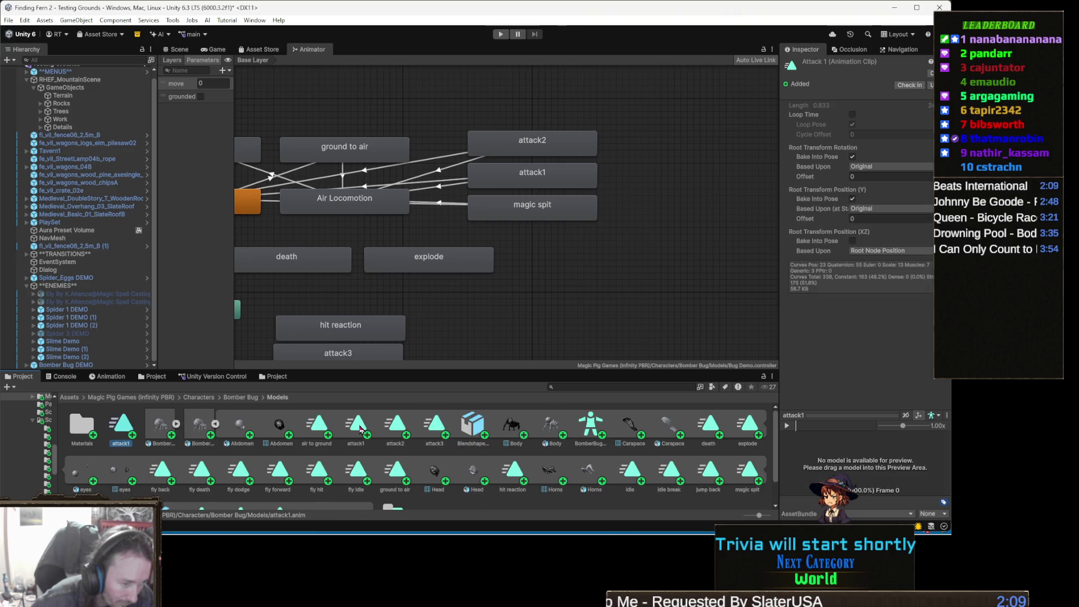
{"action": "left_click", "coordinate": [398, 425]}
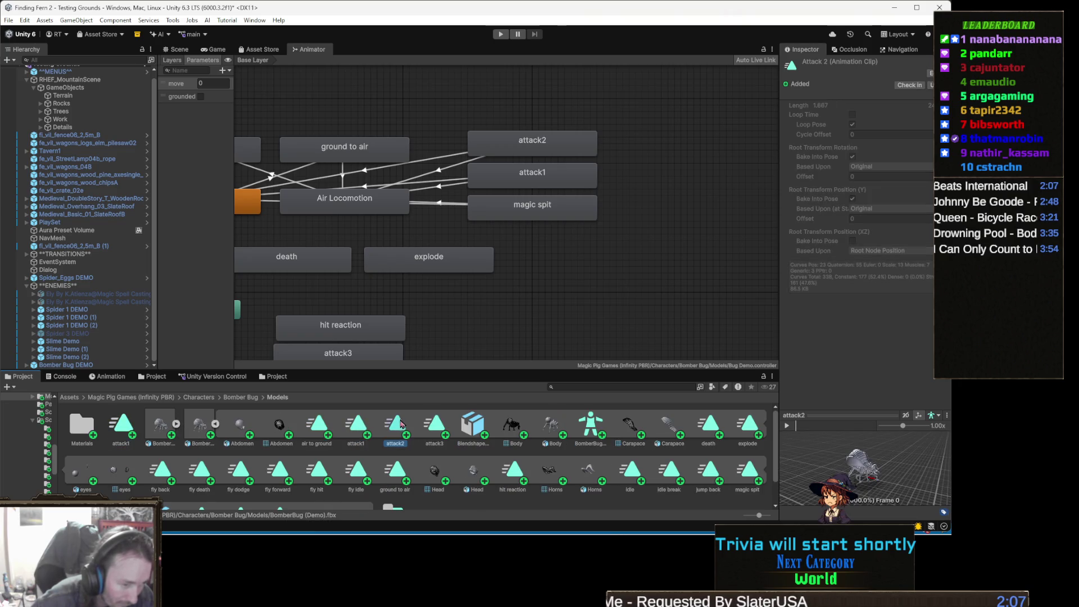
{"action": "key", "text": "ctrl+d"}
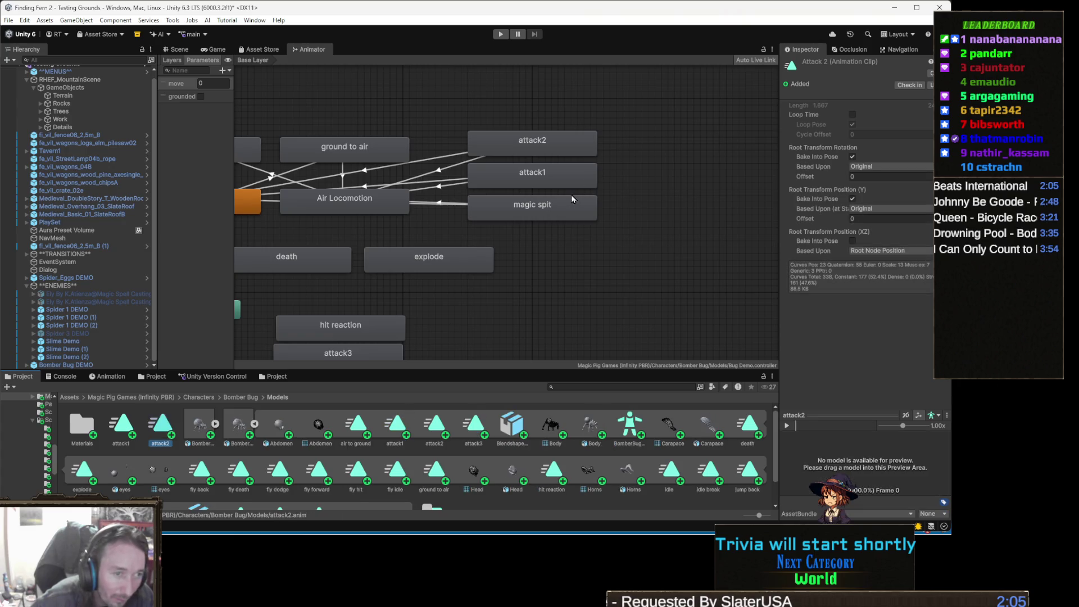
{"action": "left_click", "coordinate": [558, 217]}
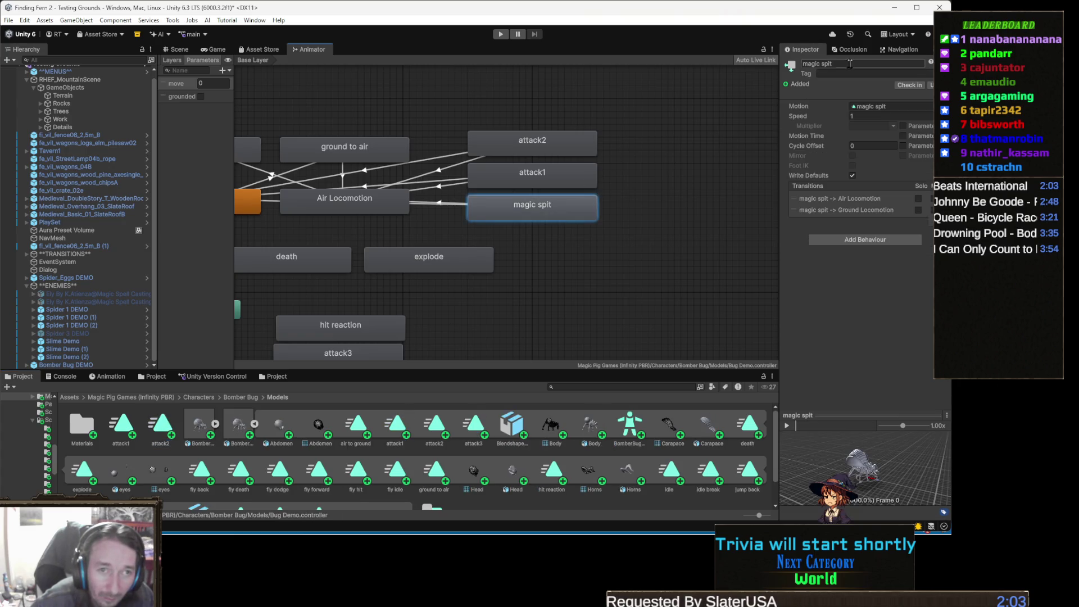
{"action": "left_click", "coordinate": [891, 110]}
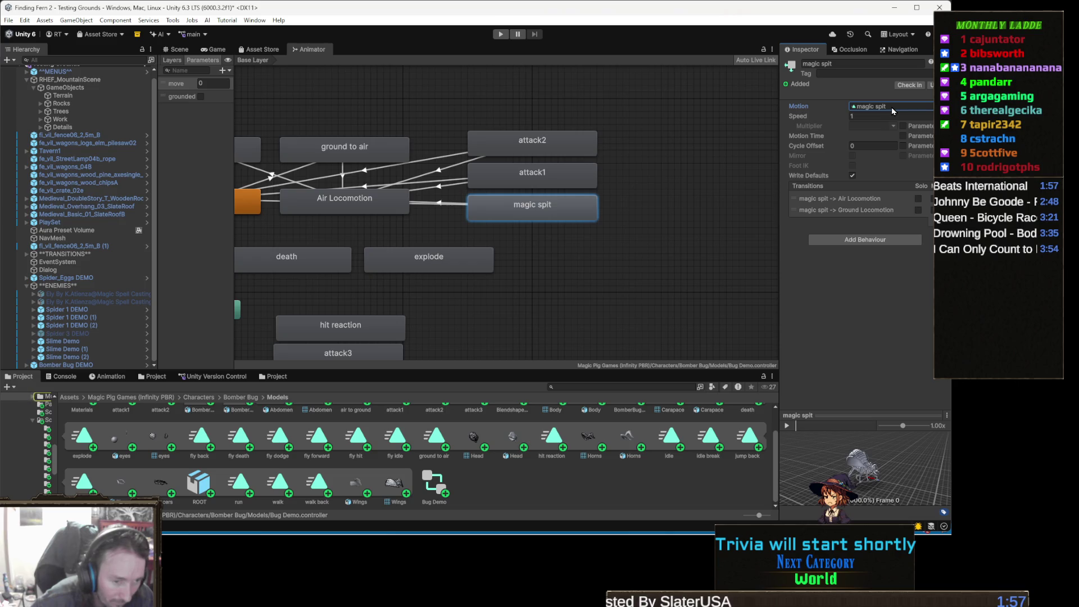
- Inspect the magic spit clip, then the attack3 clip's import settings (length 1.875)
{"action": "left_click", "coordinate": [87, 487]}
{"action": "scroll", "coordinate": [341, 479], "scroll_direction": "up", "scroll_amount": 1}
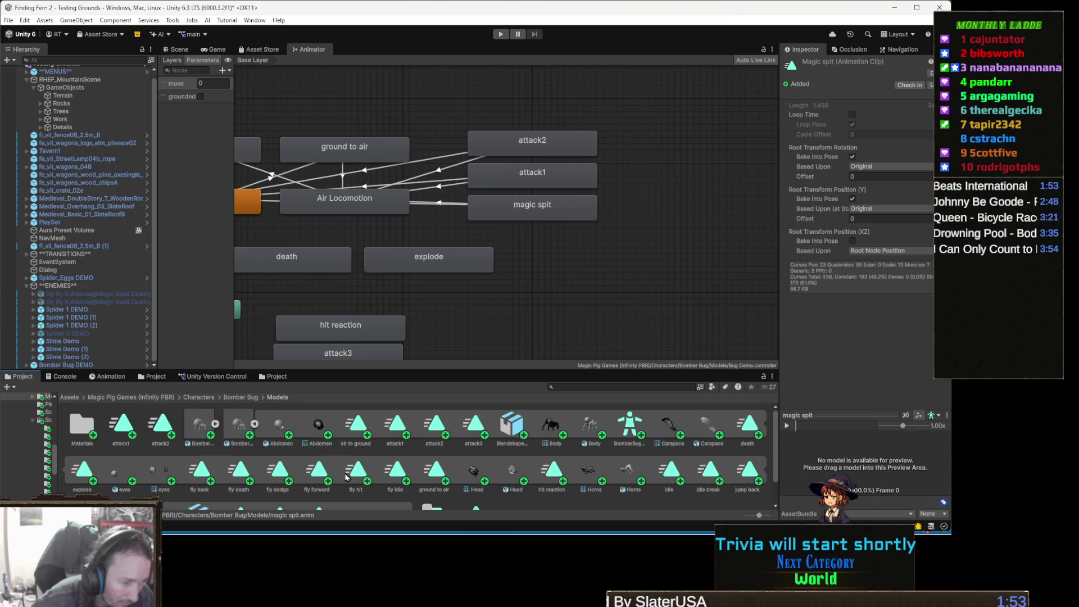
{"action": "left_click", "coordinate": [475, 426]}
{"action": "mouse_move", "coordinate": [391, 273]}
{"action": "left_mouse_down"}
{"action": "mouse_move", "coordinate": [460, 187]}
{"action": "mouse_move", "coordinate": [442, 285]}
{"action": "mouse_move", "coordinate": [528, 281]}
{"action": "mouse_move", "coordinate": [519, 271]}
{"action": "mouse_move", "coordinate": [485, 278]}
{"action": "left_mouse_up"}
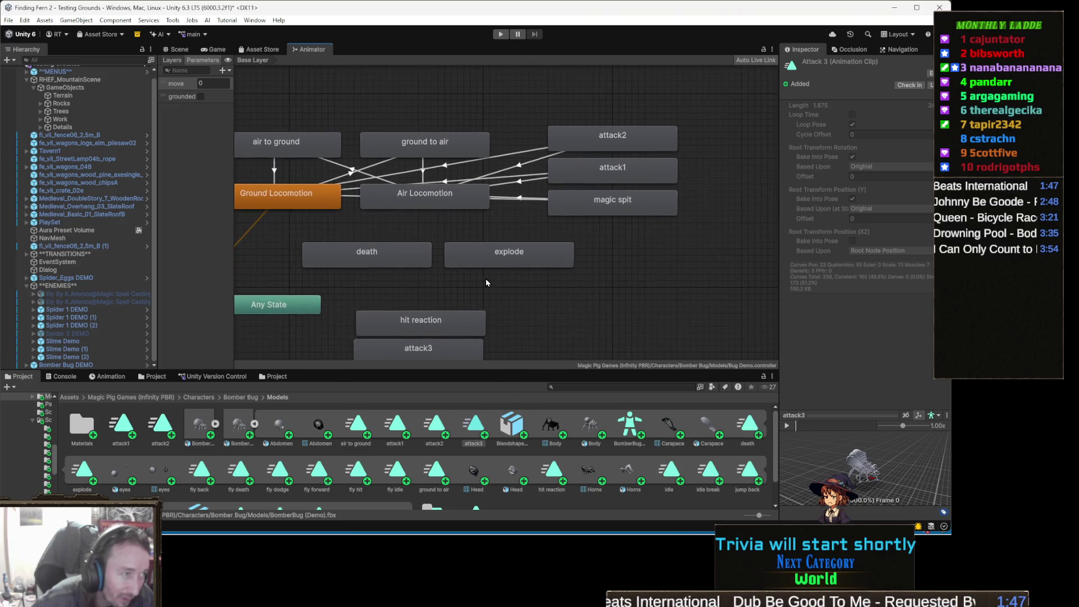
- Check the grounded parameter, then view the controller's Base Layer and Body Layer
{"action": "left_click", "coordinate": [190, 100]}
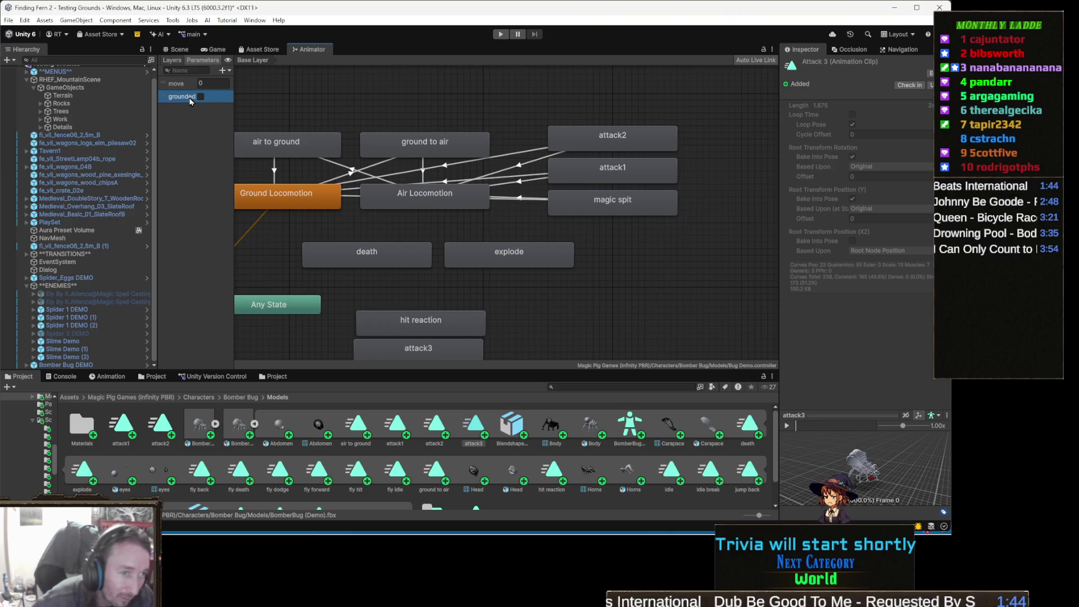
{"action": "left_click", "coordinate": [179, 62]}
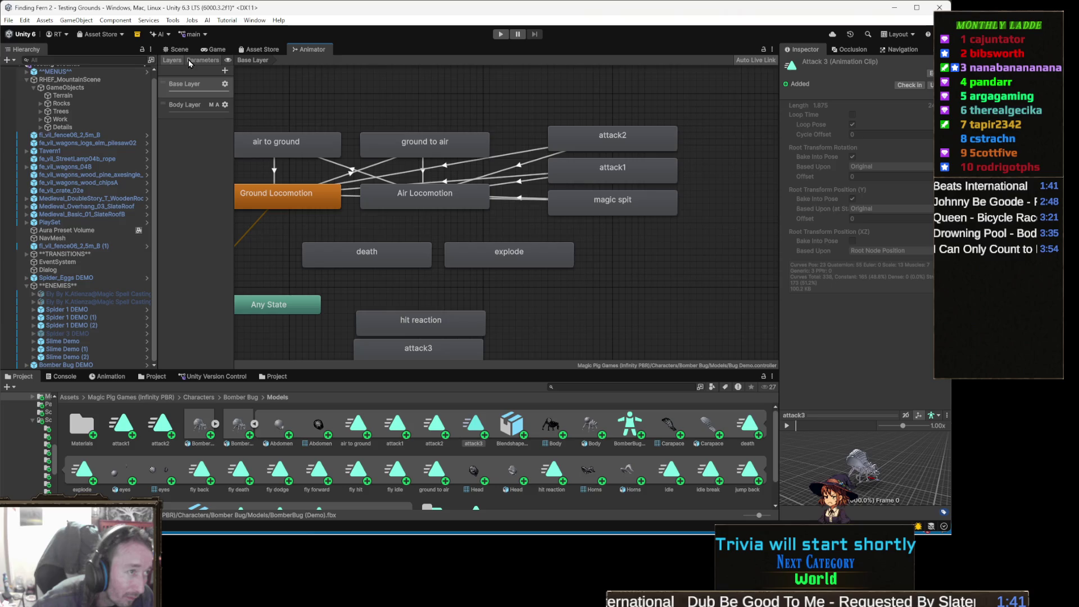
{"action": "left_click", "coordinate": [189, 60]}
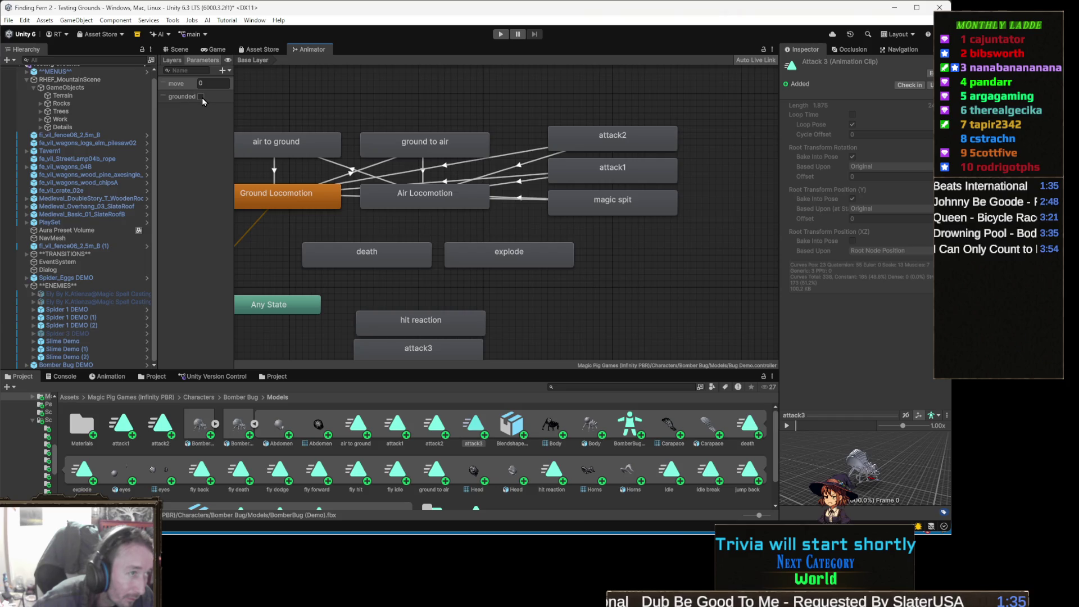
{"action": "left_click", "coordinate": [174, 61]}
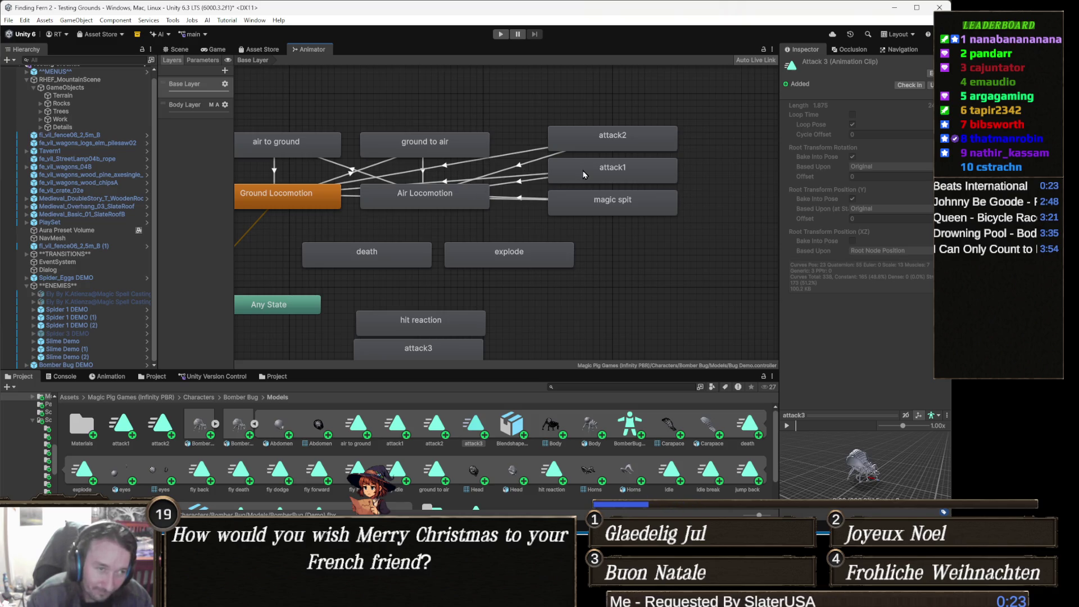
{"action": "left_click_drag", "start_coordinate": [501, 200], "coordinate": [507, 221]}
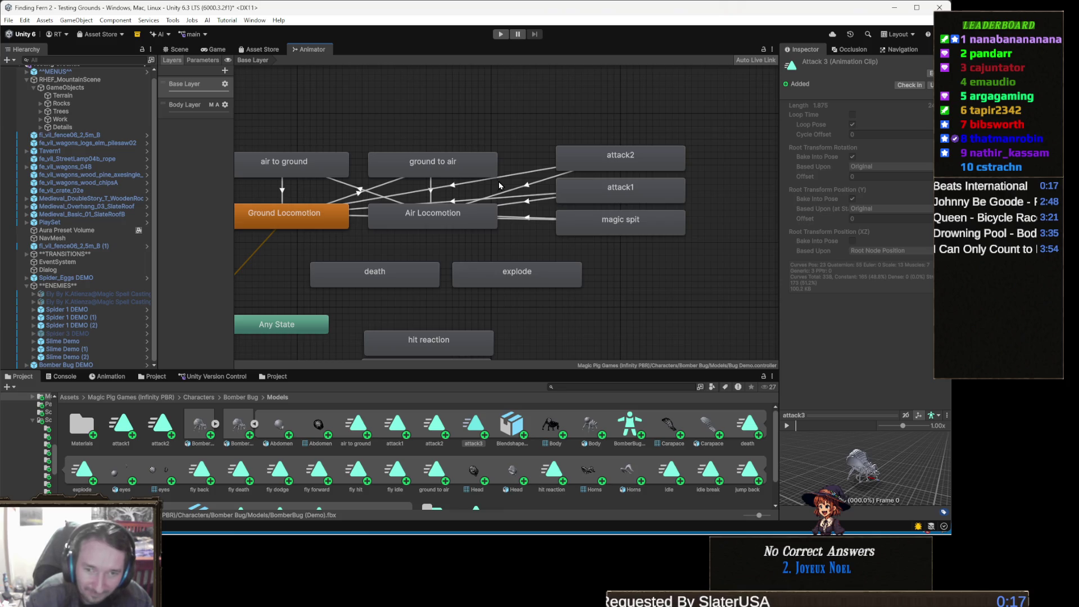
{"action": "left_click_drag", "start_coordinate": [657, 218], "coordinate": [669, 235]}
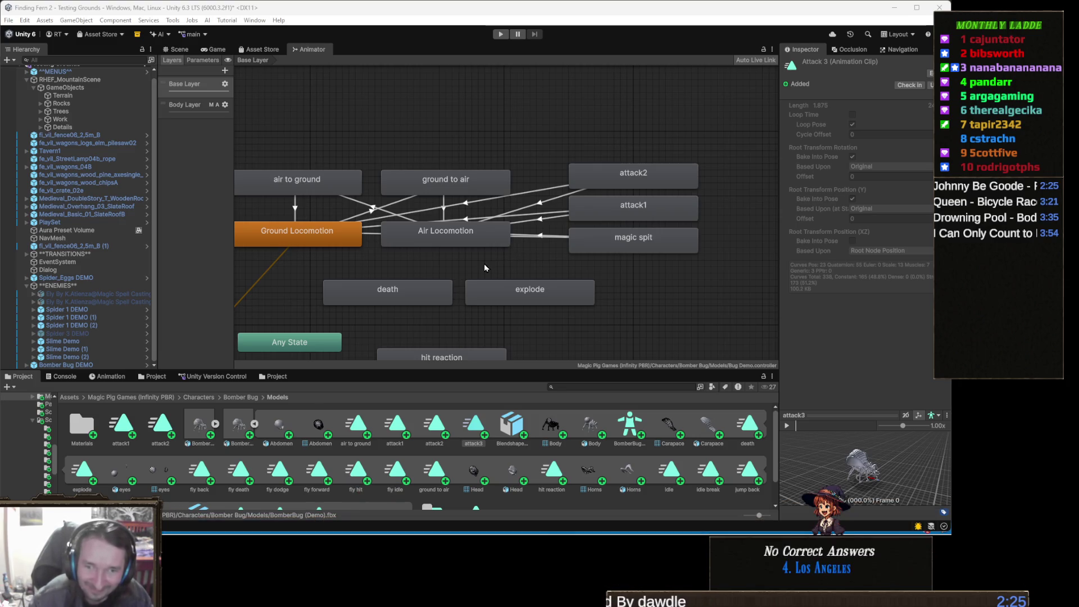
{"action": "left_click_drag", "start_coordinate": [441, 257], "coordinate": [507, 210]}
{"action": "left_click_drag", "start_coordinate": [528, 249], "coordinate": [546, 230]}
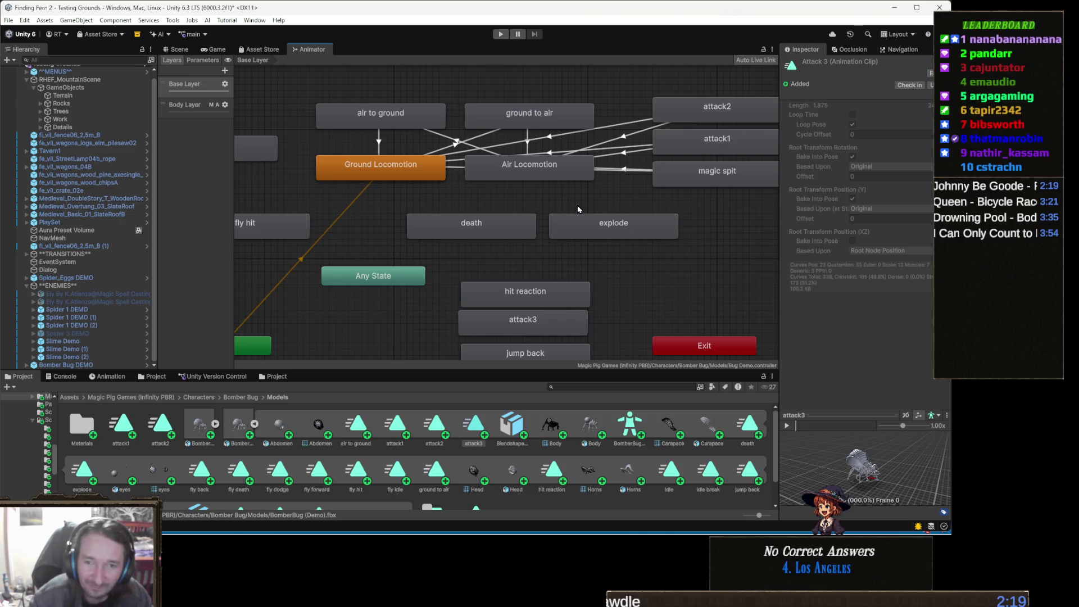
{"action": "left_click_drag", "start_coordinate": [588, 193], "coordinate": [599, 211]}
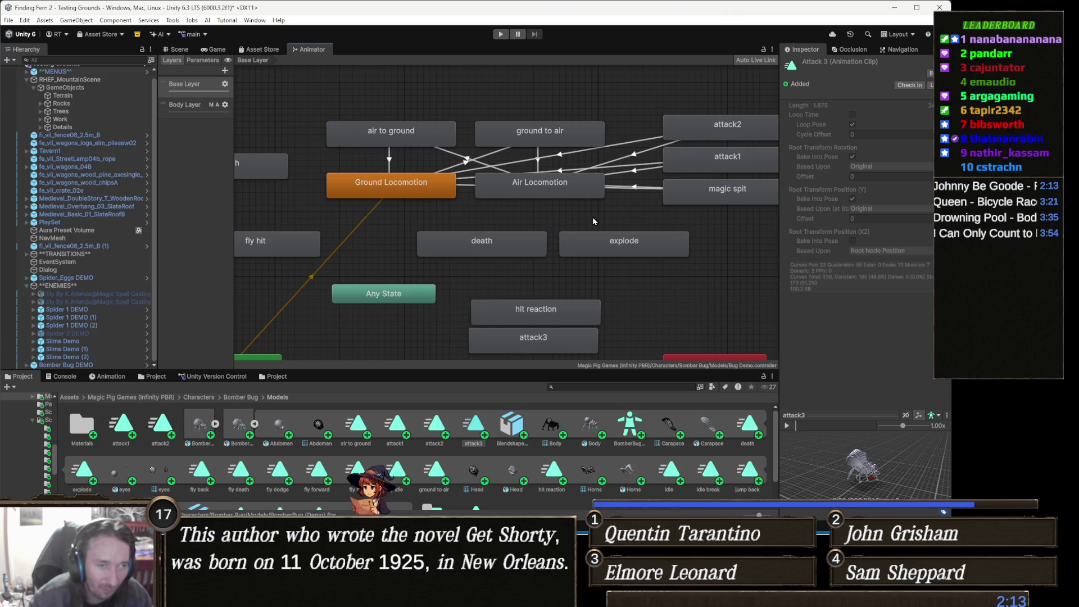
{"action": "mouse_move", "coordinate": [529, 199]}
{"action": "left_mouse_down"}
{"action": "mouse_move", "coordinate": [534, 230]}
{"action": "mouse_move", "coordinate": [523, 173]}
{"action": "mouse_move", "coordinate": [491, 200]}
{"action": "mouse_move", "coordinate": [584, 116]}
{"action": "left_mouse_up"}
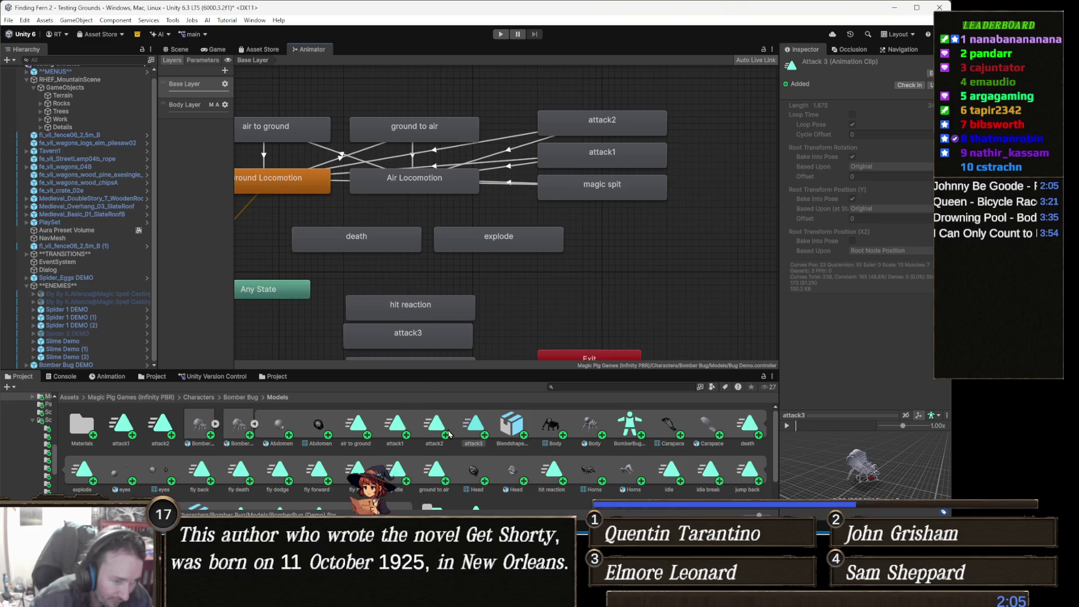
- Preview the attack3 animation and collapse the bomber bug model's sub-assets in the Models folder
{"action": "left_click", "coordinate": [472, 427]}
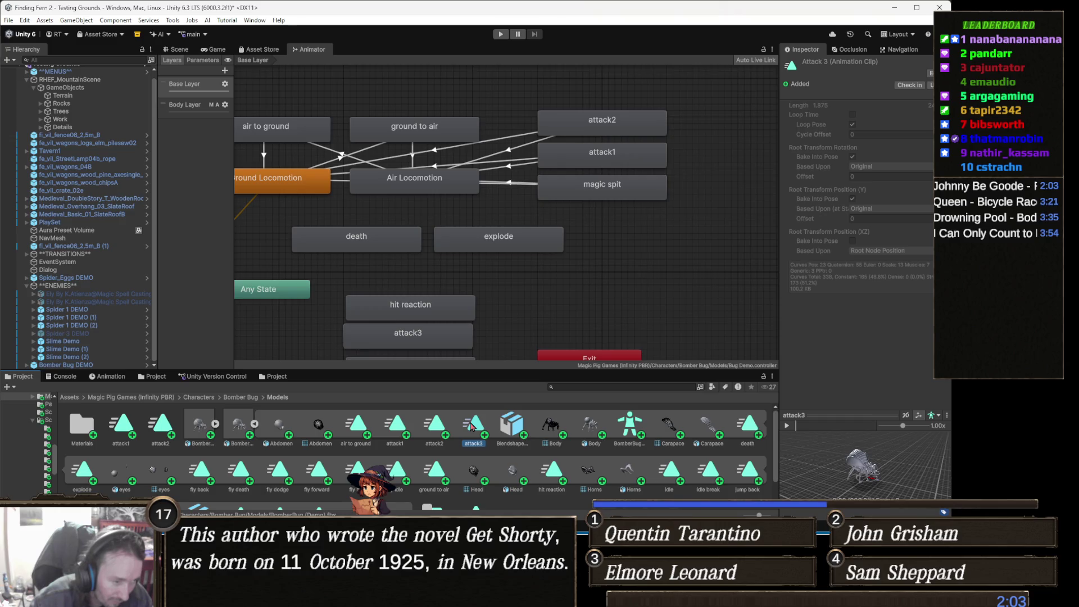
{"action": "left_click", "coordinate": [787, 426]}
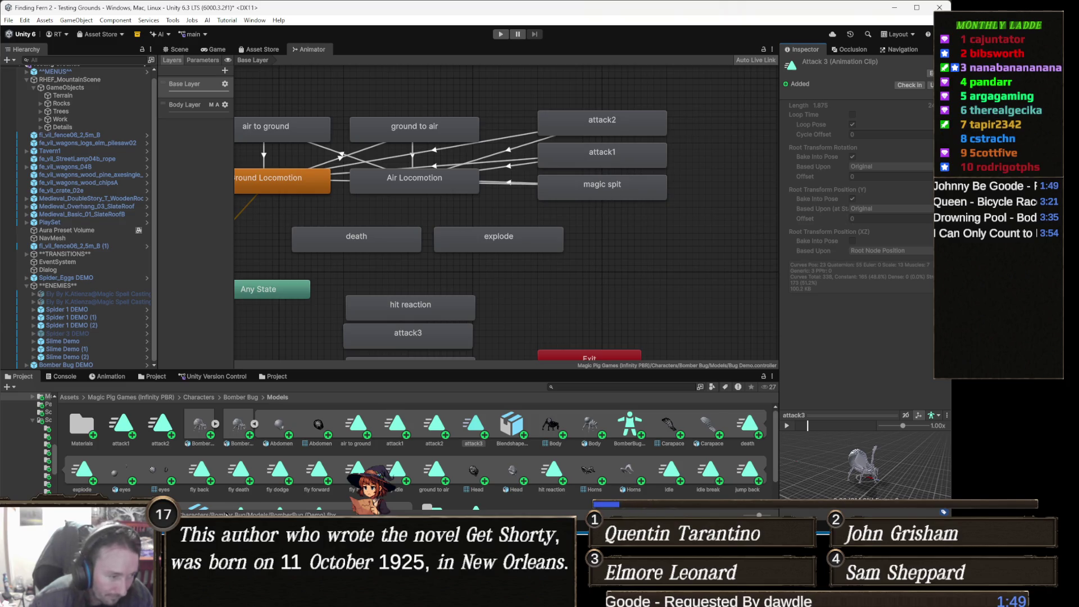
{"action": "left_click", "coordinate": [255, 425]}
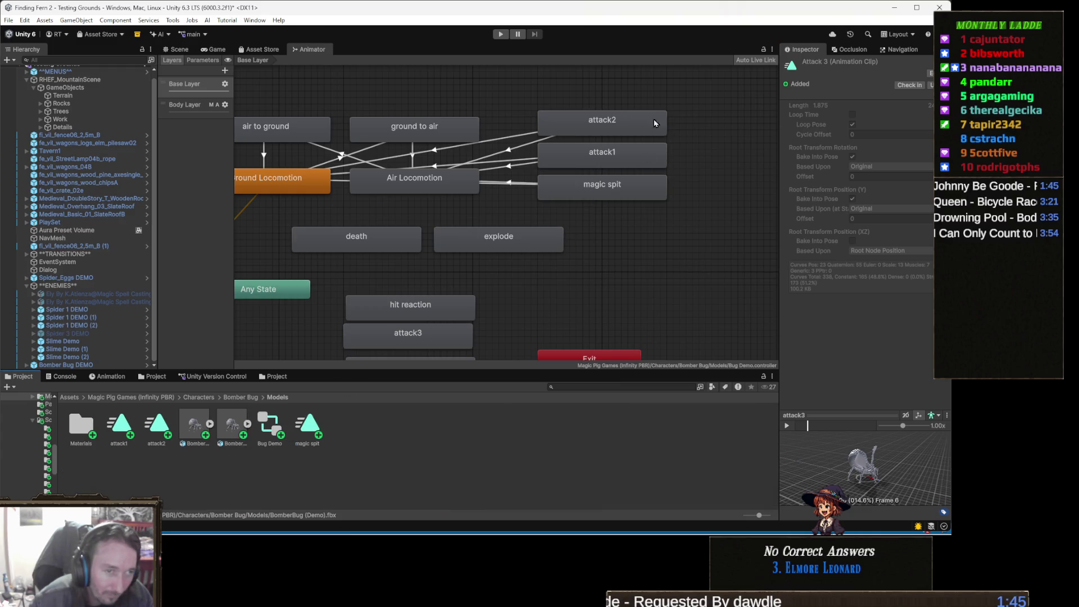
{"action": "left_click", "coordinate": [617, 122]}
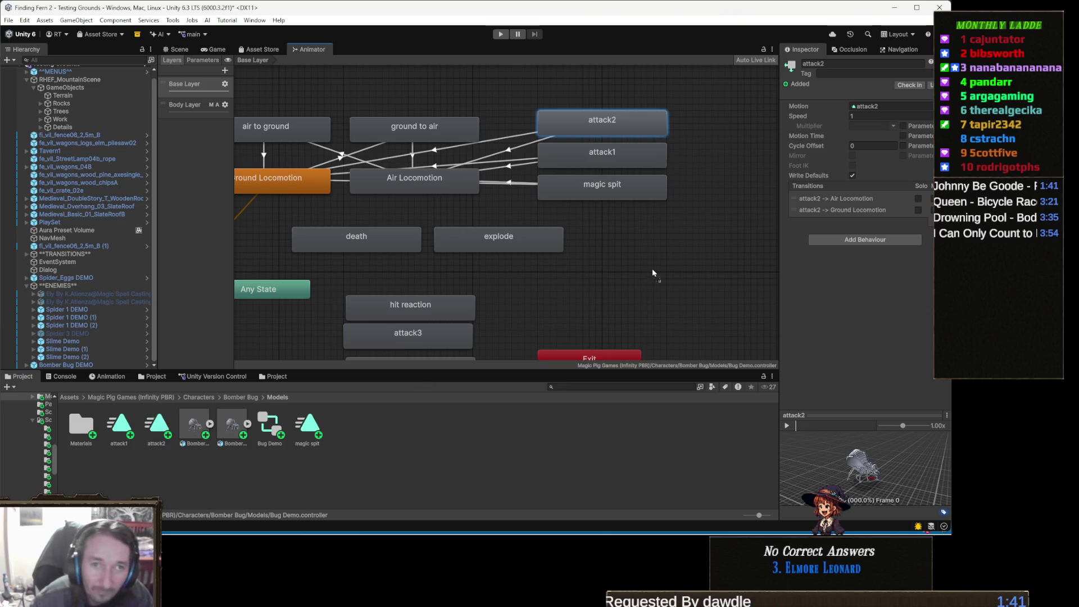
- Assign the standalone attack2 and attack1 clips as the Motion of the attack2 and attack1 states
{"action": "left_click_drag", "start_coordinate": [843, 125], "coordinate": [892, 110]}
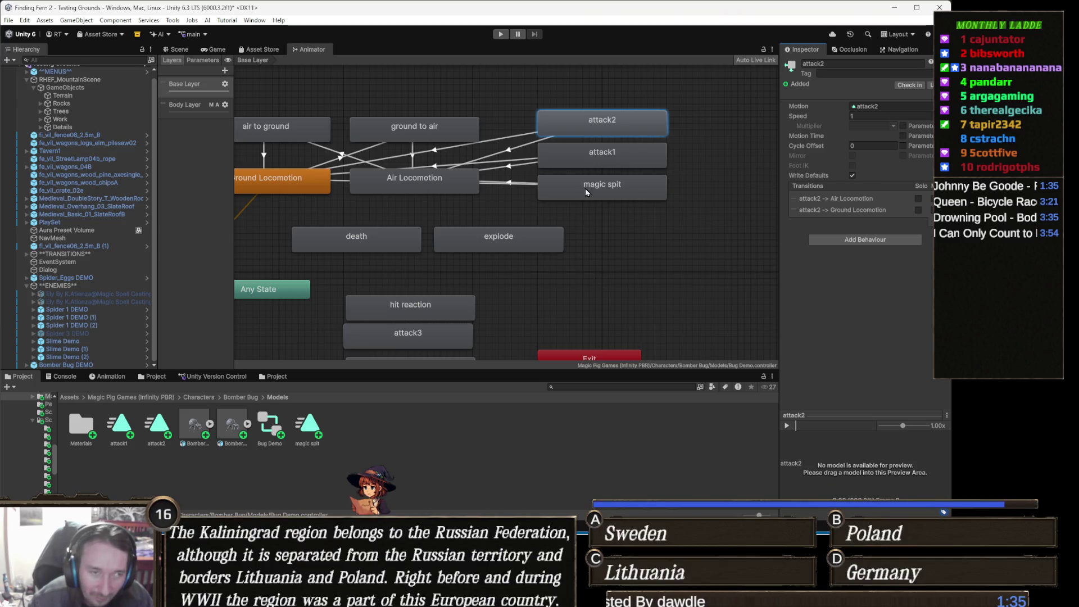
{"action": "left_click", "coordinate": [620, 156]}
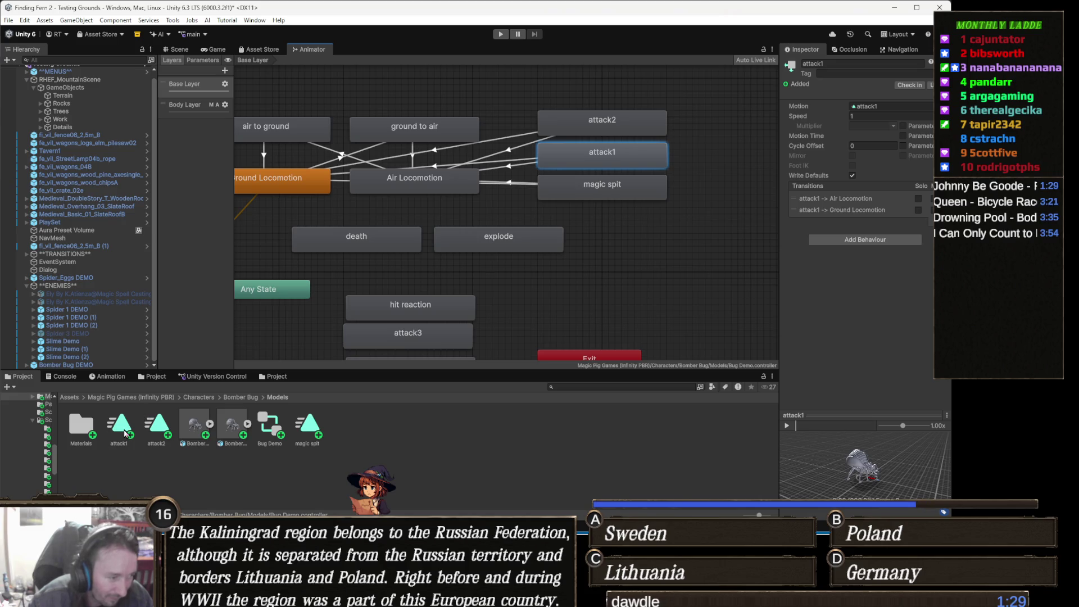
{"action": "mouse_move", "coordinate": [122, 427]}
{"action": "left_mouse_down"}
{"action": "mouse_move", "coordinate": [876, 162]}
{"action": "mouse_move", "coordinate": [910, 108]}
{"action": "left_mouse_up"}
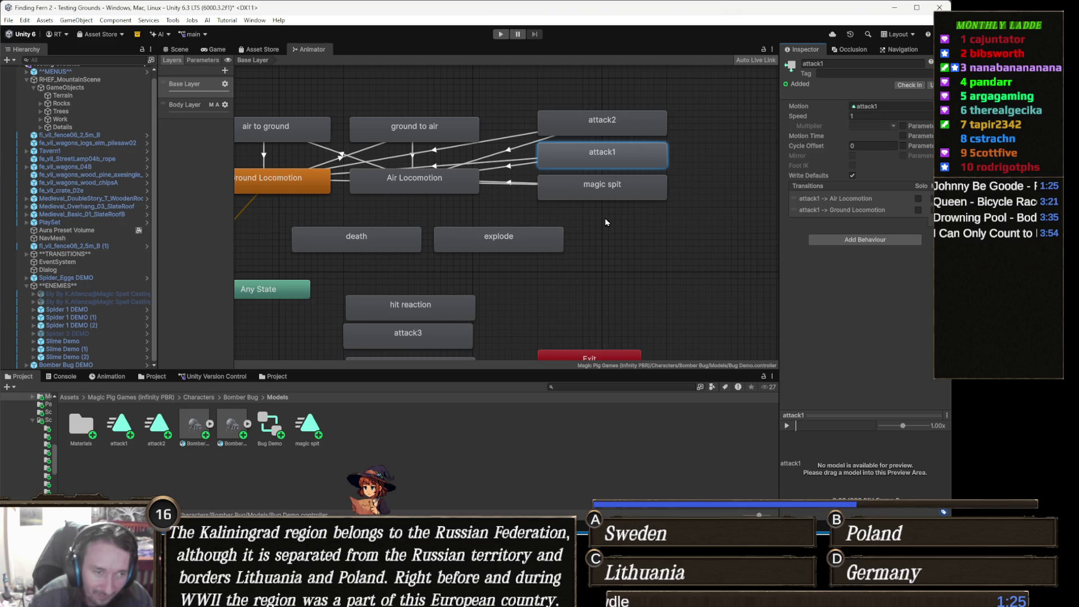
{"action": "left_click", "coordinate": [600, 196]}
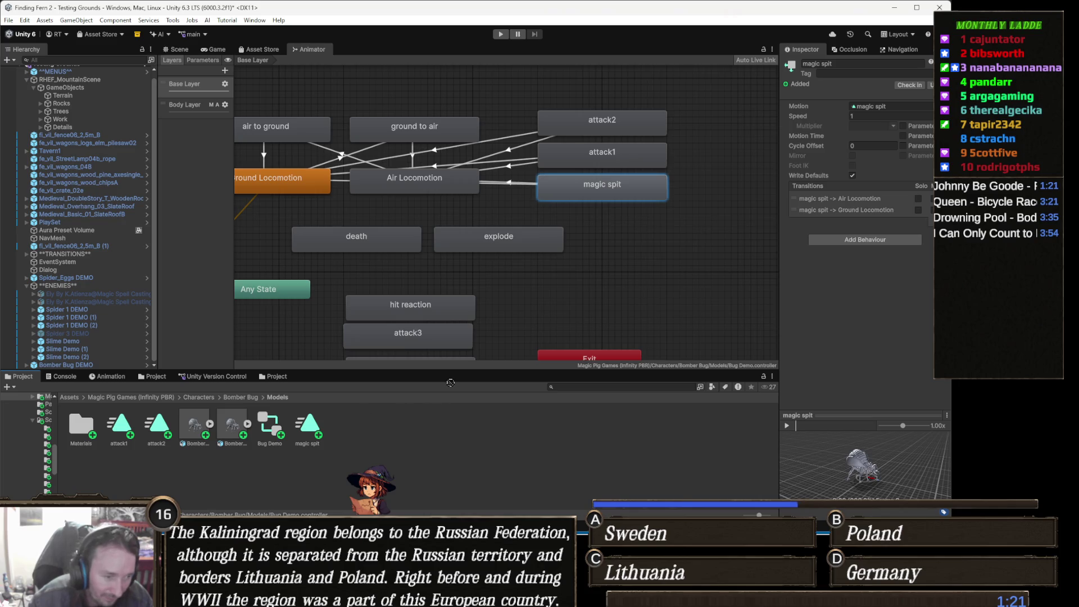
{"action": "left_click", "coordinate": [899, 107]}
- Set the magic spit state's Motion to the standalone magic spit clip and clear the graph selection
{"action": "left_click_drag", "start_coordinate": [898, 107], "coordinate": [898, 108]}
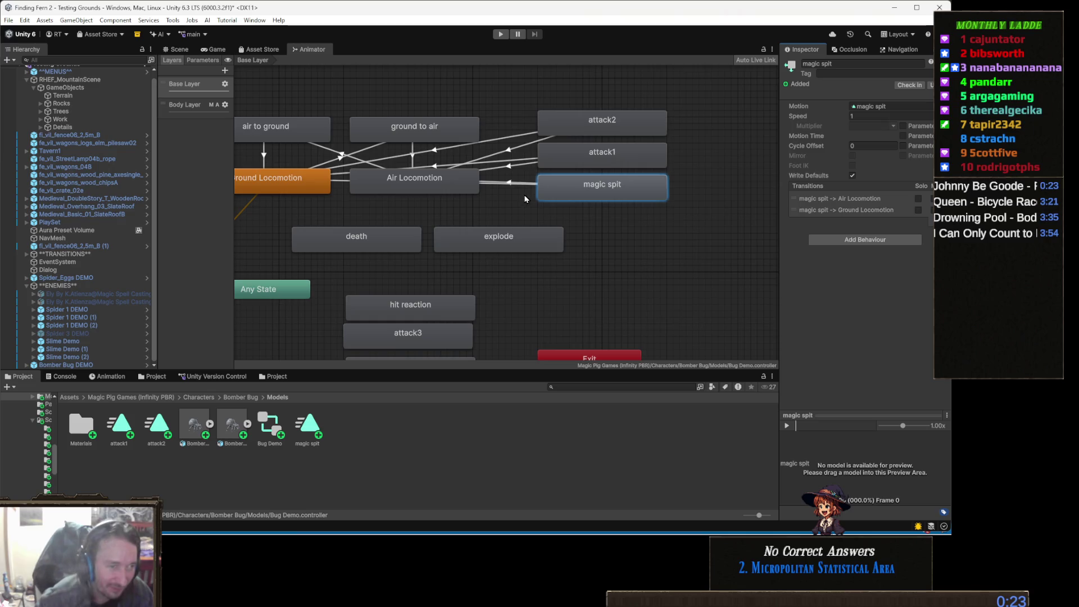
{"action": "mouse_move", "coordinate": [517, 195]}
{"action": "left_mouse_down"}
{"action": "mouse_move", "coordinate": [502, 114]}
{"action": "mouse_move", "coordinate": [488, 217]}
{"action": "left_mouse_up"}
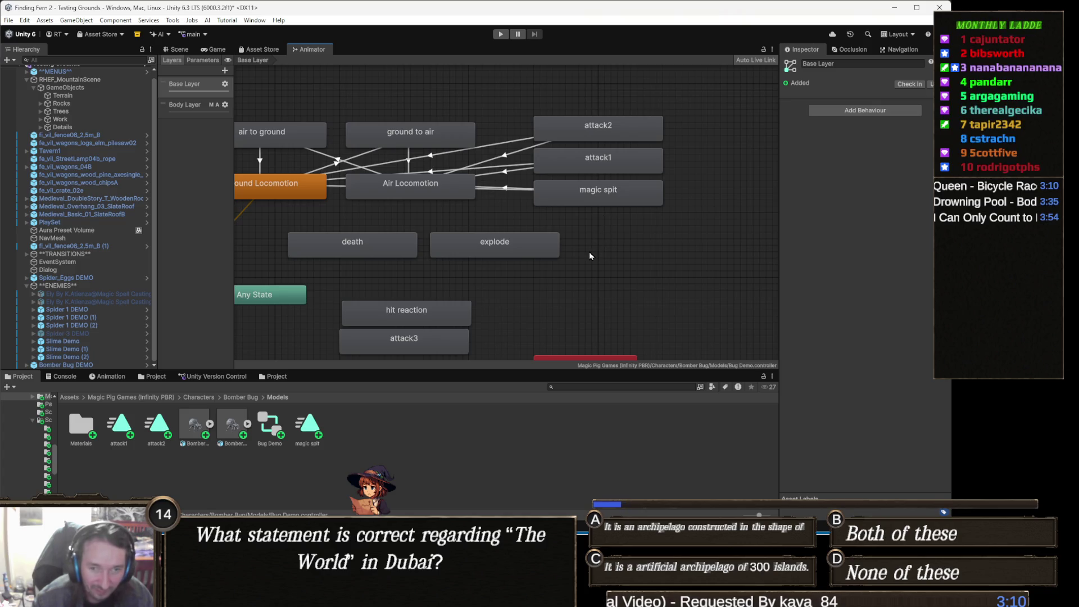
{"action": "left_click_drag", "start_coordinate": [590, 248], "coordinate": [595, 268]}
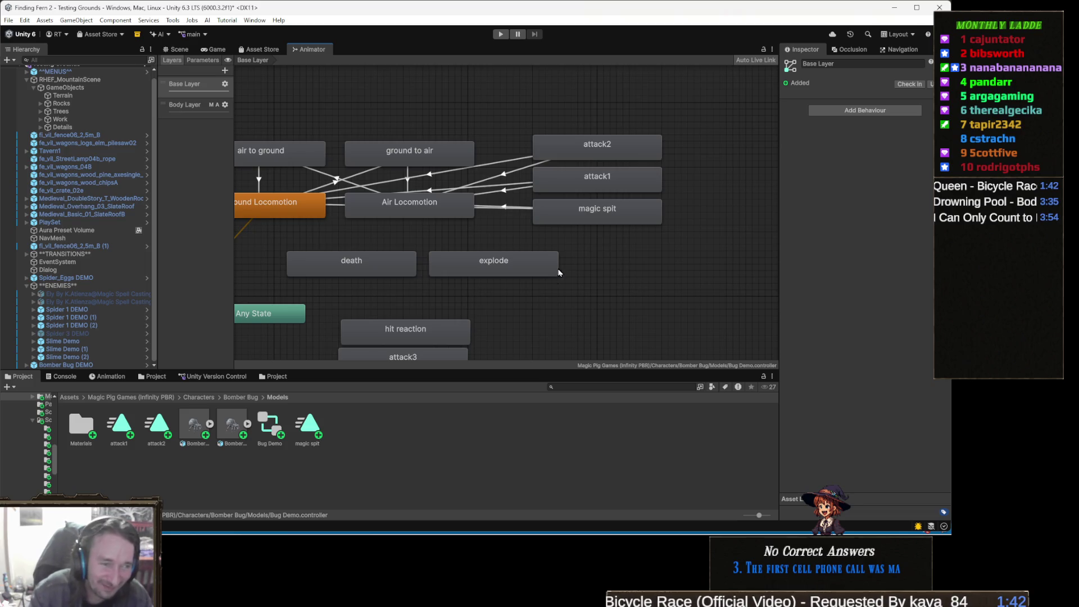
{"action": "left_click_drag", "start_coordinate": [597, 270], "coordinate": [586, 266]}
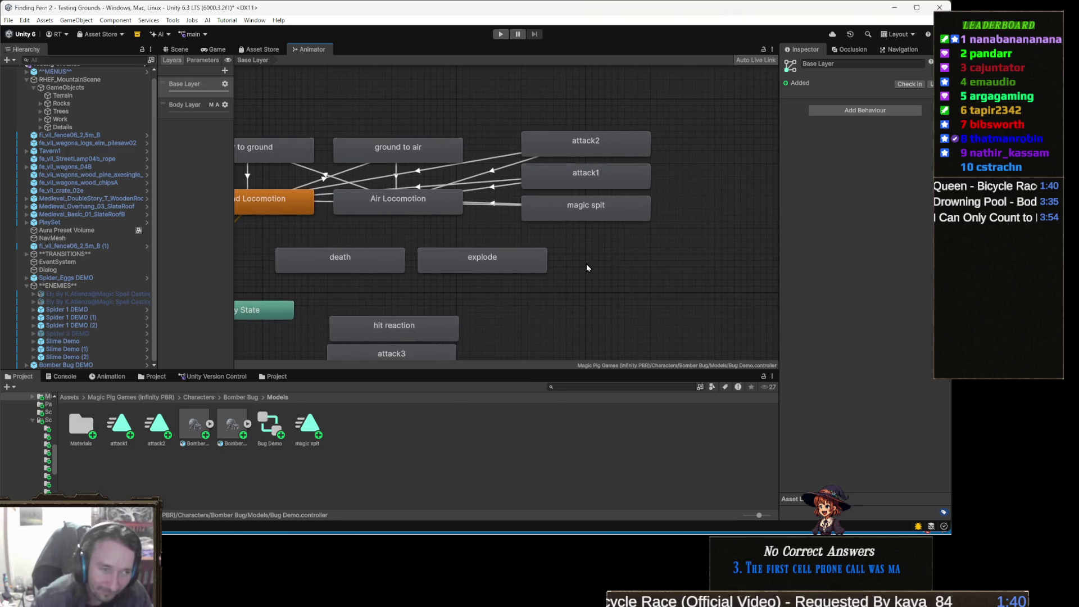
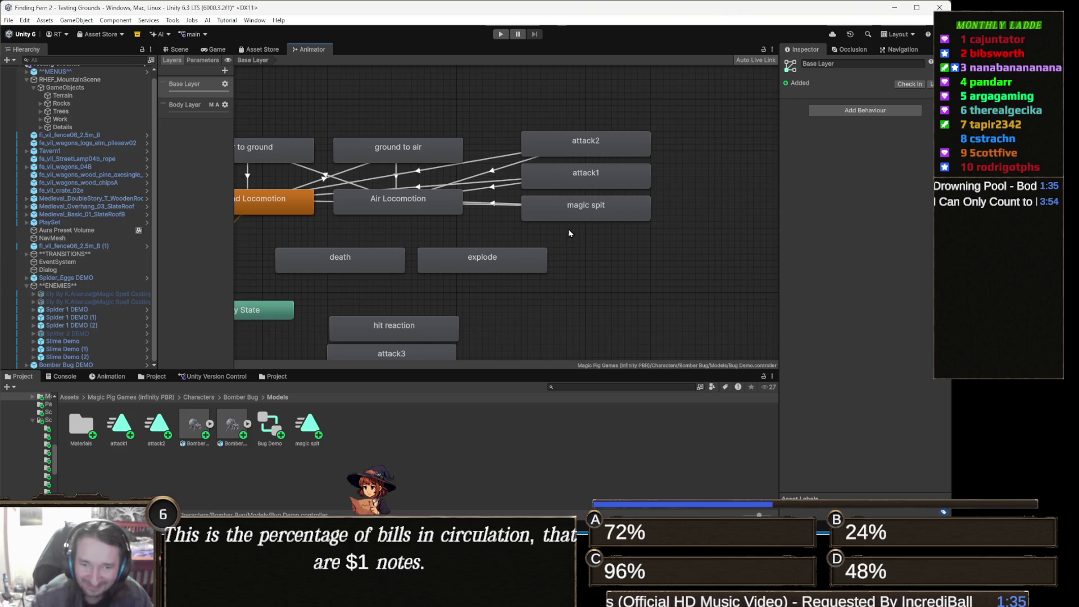
- Inspect the magic spit state in the Animator graph and locate its clip
{"action": "left_click_drag", "start_coordinate": [497, 217], "coordinate": [513, 224]}
{"action": "left_click", "coordinate": [600, 225]}
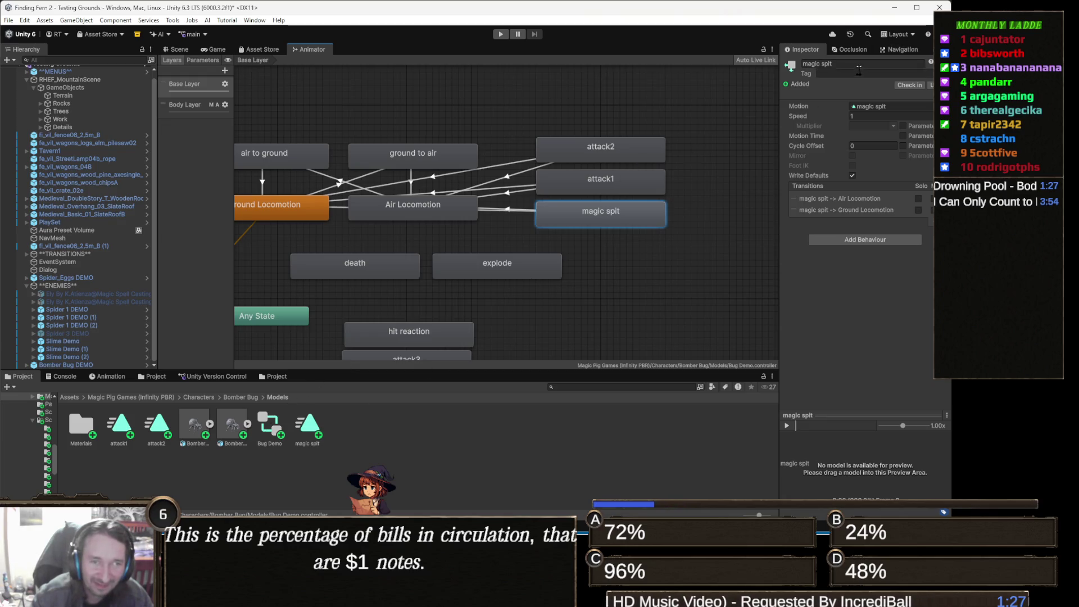
{"action": "left_click", "coordinate": [880, 105]}
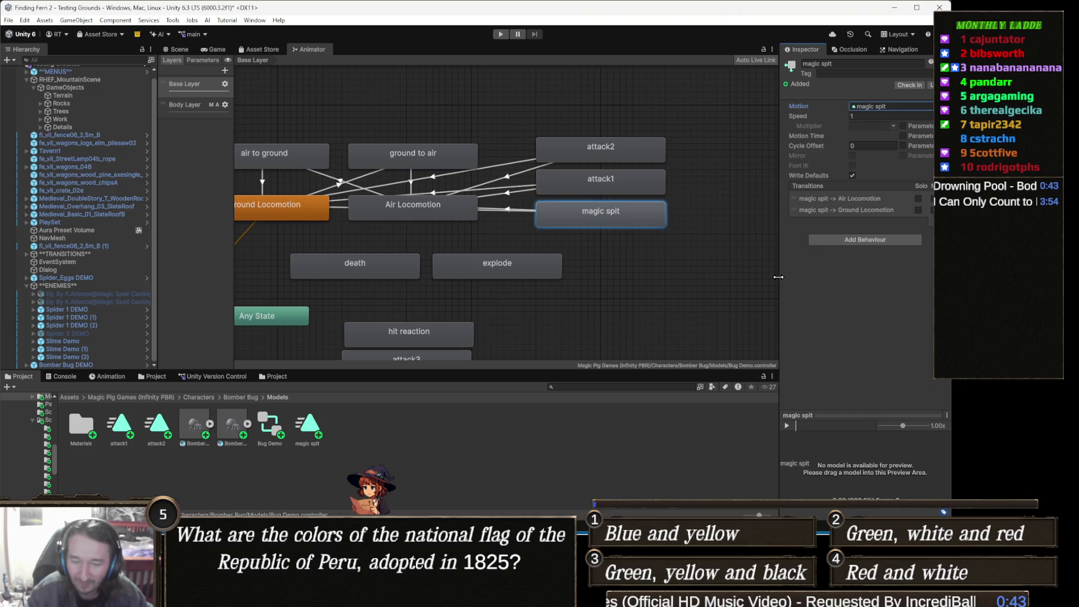
{"action": "left_click_drag", "start_coordinate": [515, 223], "coordinate": [507, 237]}
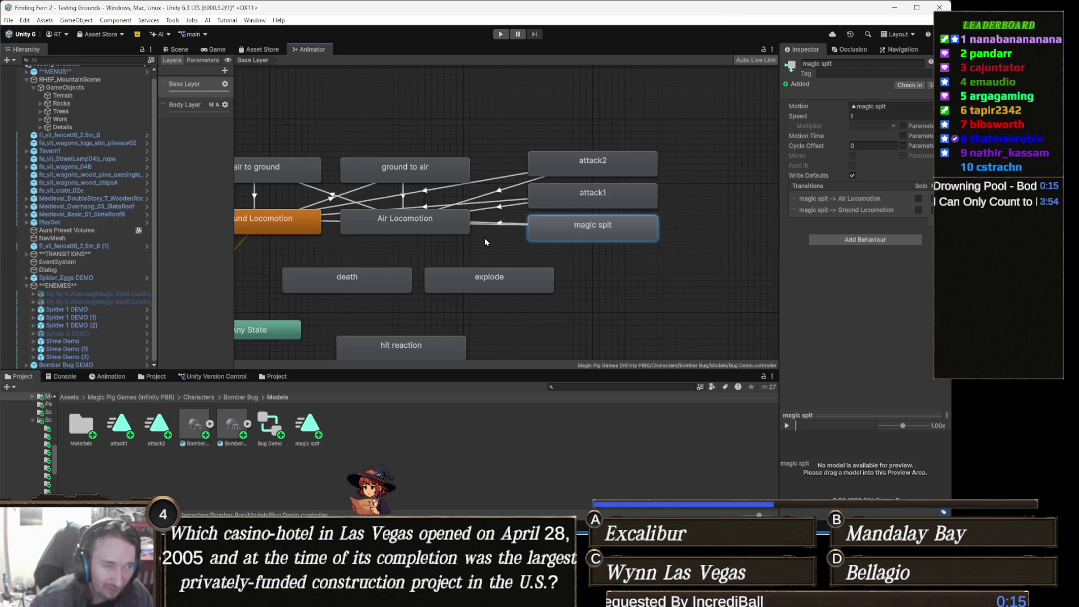
{"action": "left_click_drag", "start_coordinate": [486, 242], "coordinate": [496, 245]}
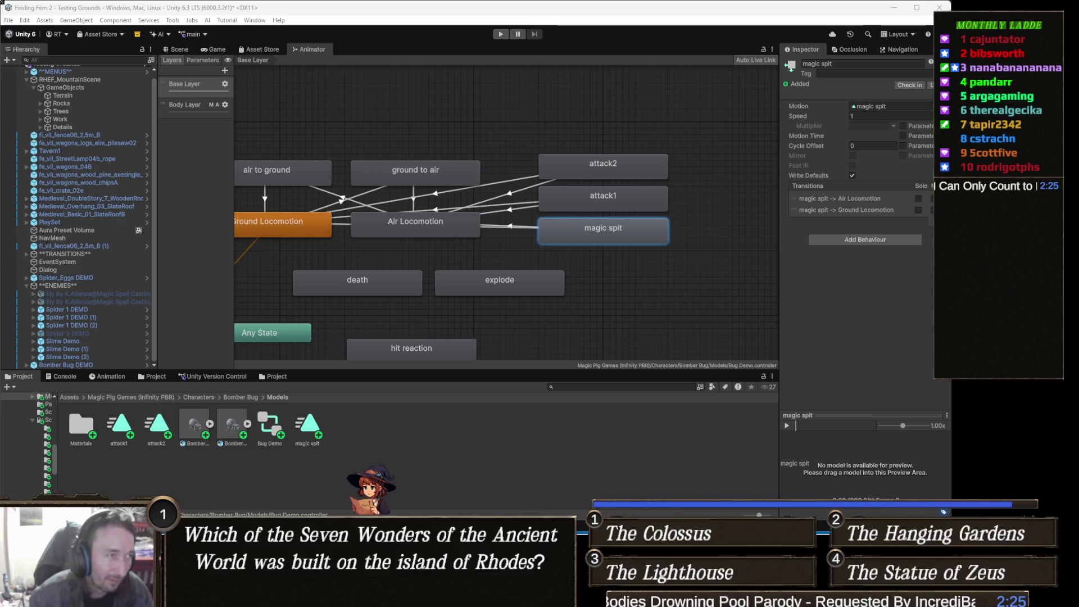
- In the Scene view, select Bomber Bug DEMO, load its attack1 clip and play the preview
{"action": "left_click", "coordinate": [178, 49]}
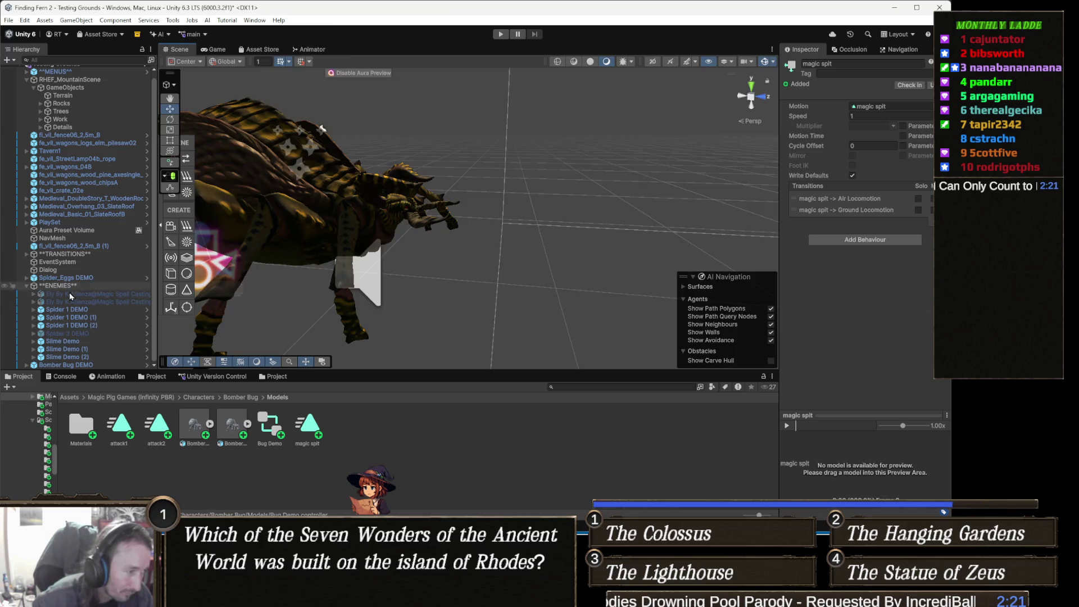
{"action": "left_click", "coordinate": [90, 364]}
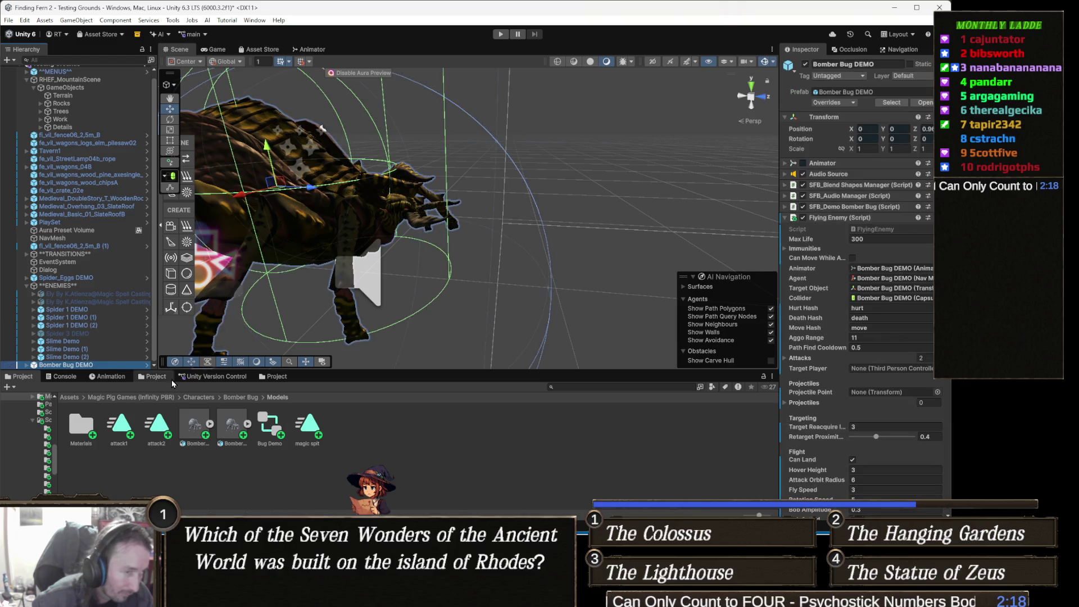
{"action": "left_click", "coordinate": [115, 377]}
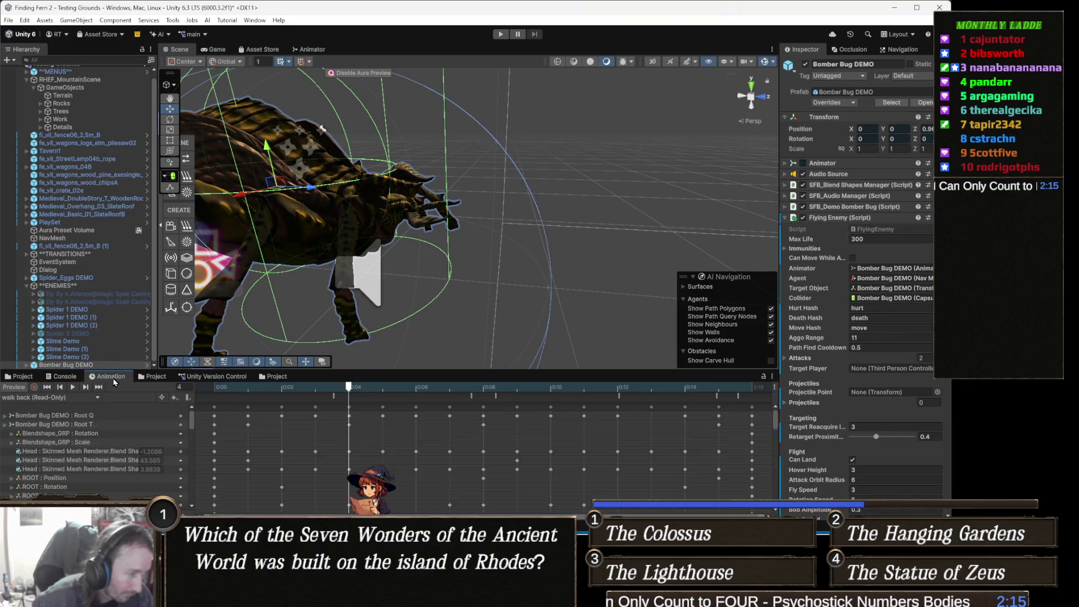
{"action": "left_click", "coordinate": [43, 397]}
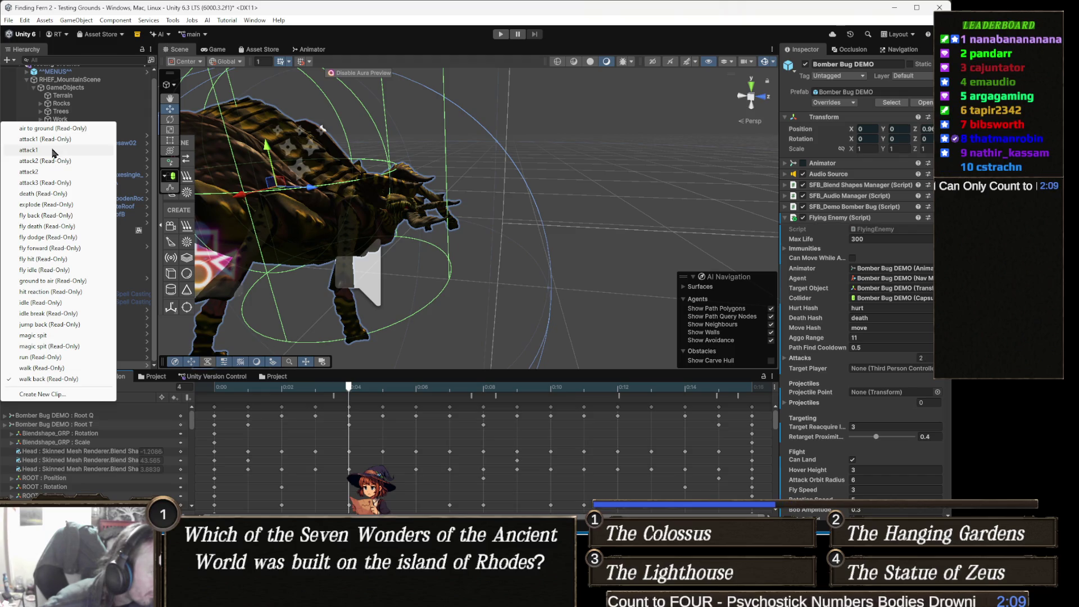
{"action": "left_click", "coordinate": [54, 150]}
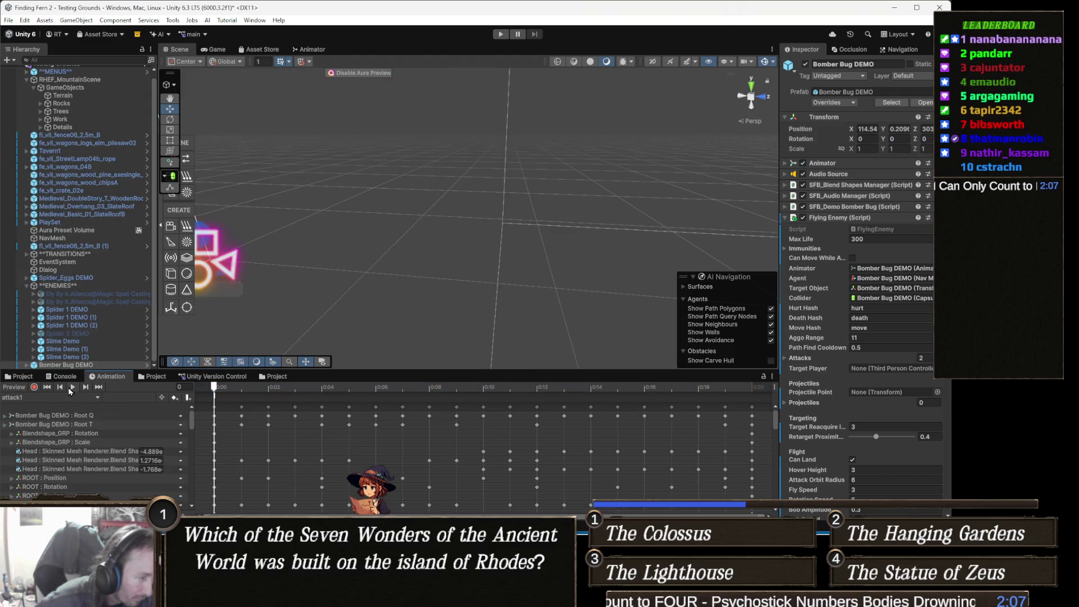
{"action": "left_click", "coordinate": [71, 387]}
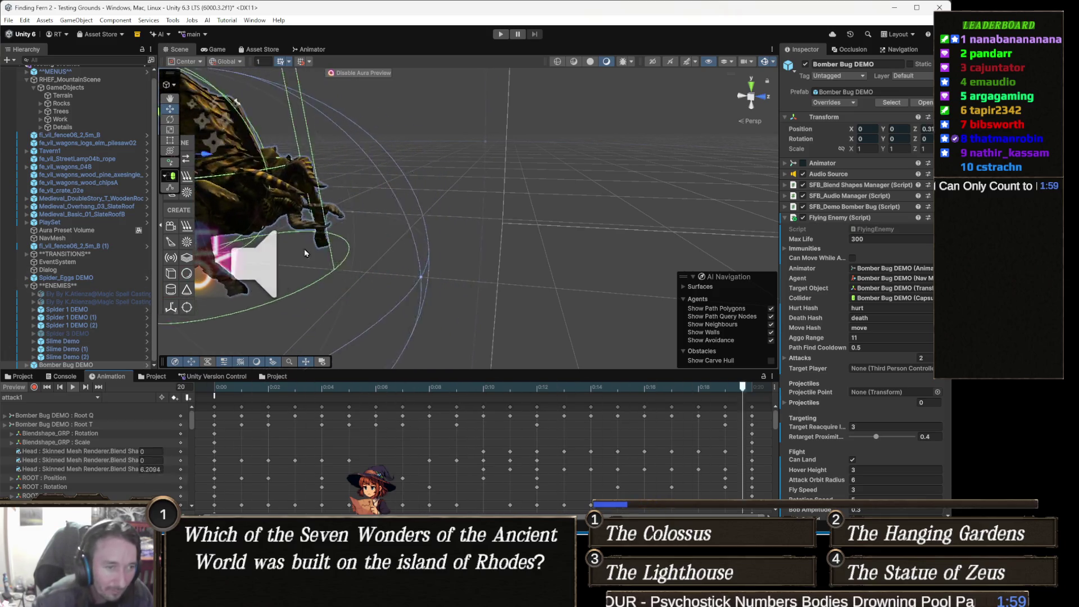
{"action": "scroll", "coordinate": [301, 264], "scroll_direction": "up", "scroll_amount": 3}
{"action": "left_click_drag", "start_coordinate": [301, 264], "coordinate": [450, 239]}
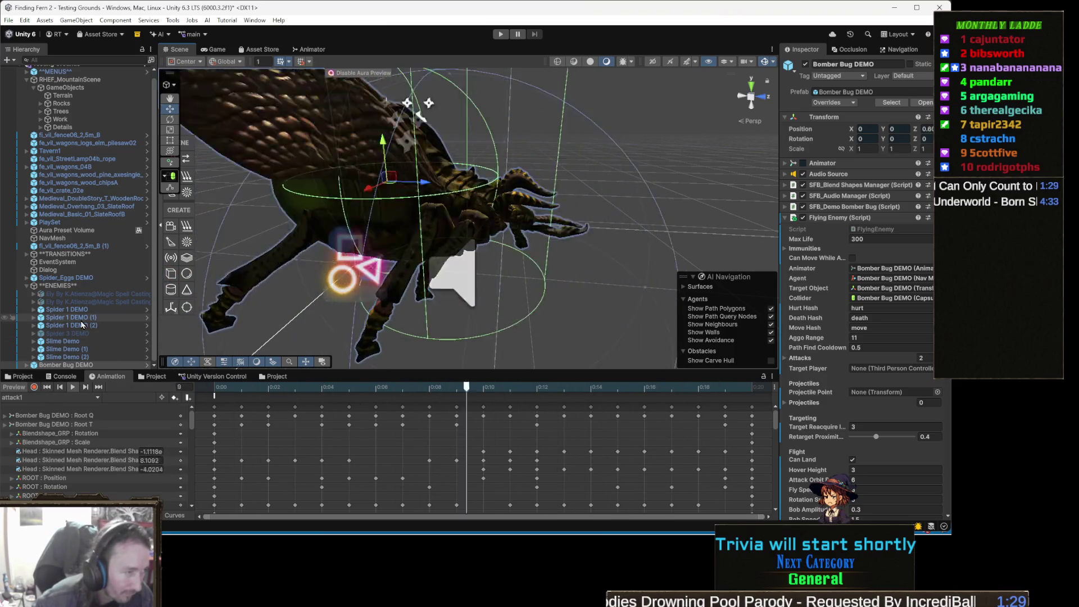
{"action": "right_click", "coordinate": [98, 365]}
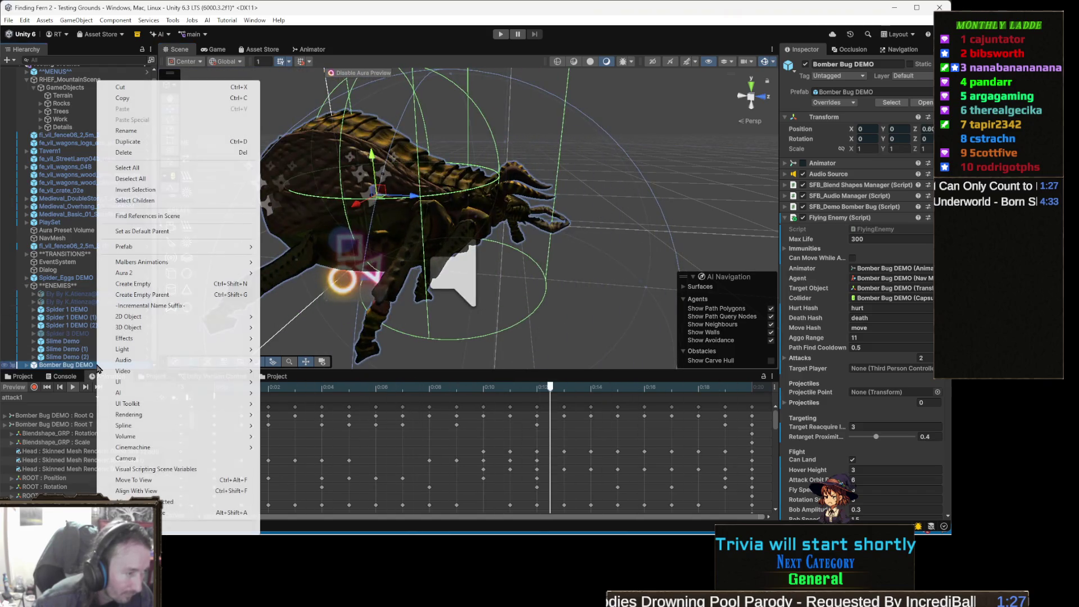
- Create an empty child named Attack1 under Bomber Bug DEMO in the Hierarchy
{"action": "mouse_move", "coordinate": [171, 360]}
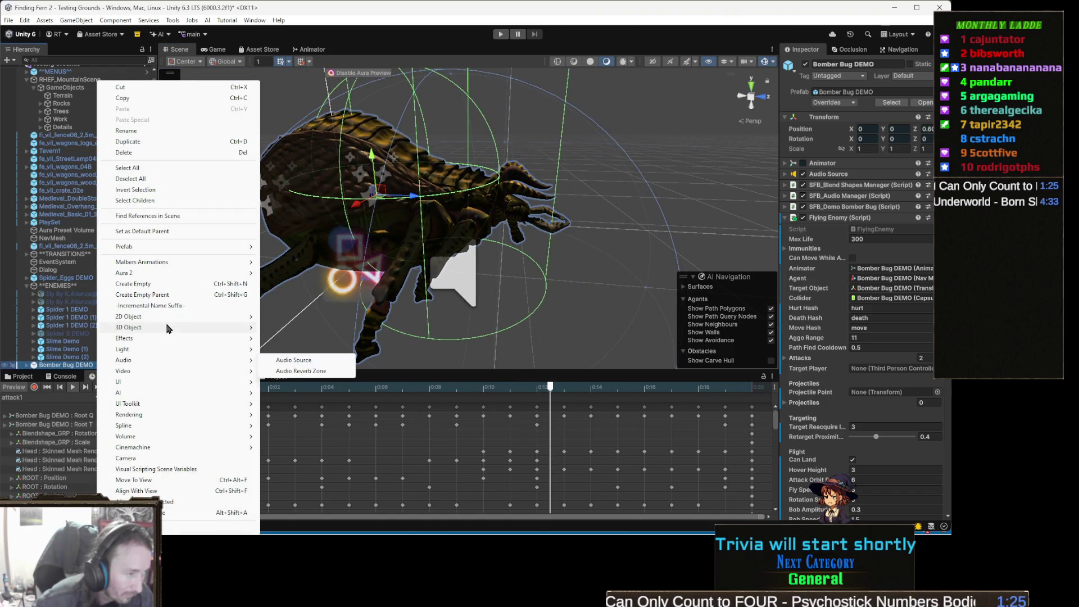
{"action": "left_click", "coordinate": [158, 284]}
{"action": "type", "text": "Attack1"}
{"action": "key", "text": "Return"}
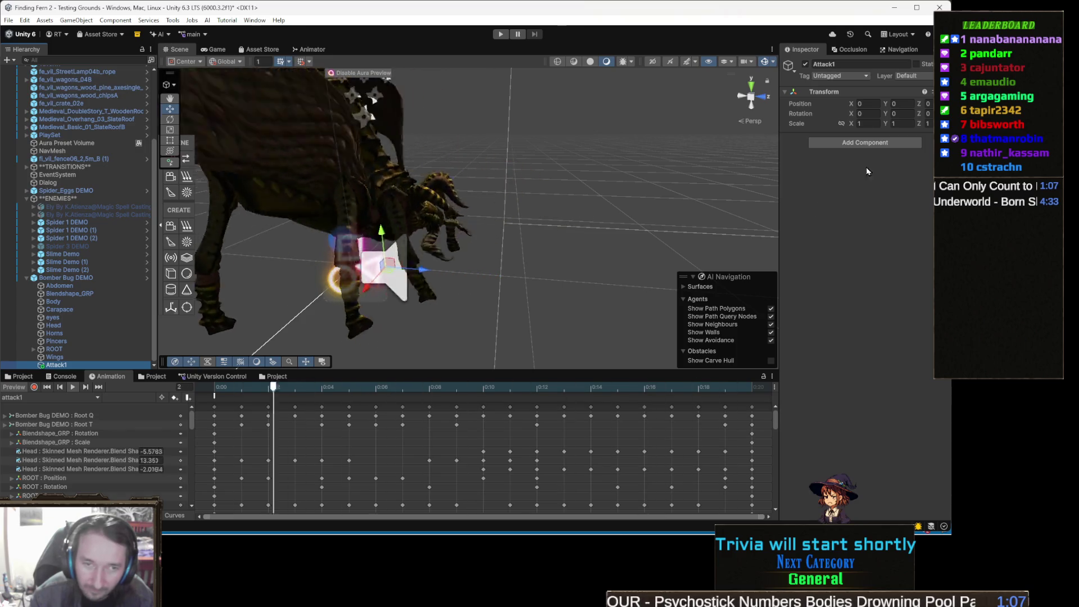
{"action": "left_click", "coordinate": [863, 144]}
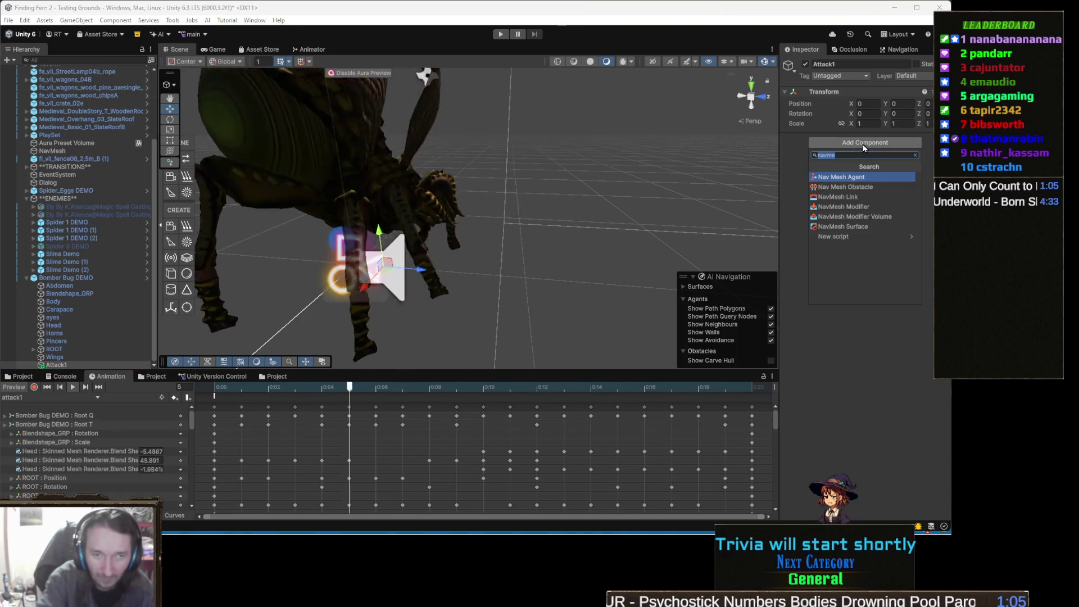
- Give Attack1 a trigger Sphere Collider, put it on the Ignore Raycast layer, and add the Aoe script
{"action": "type", "text": "sphe"}
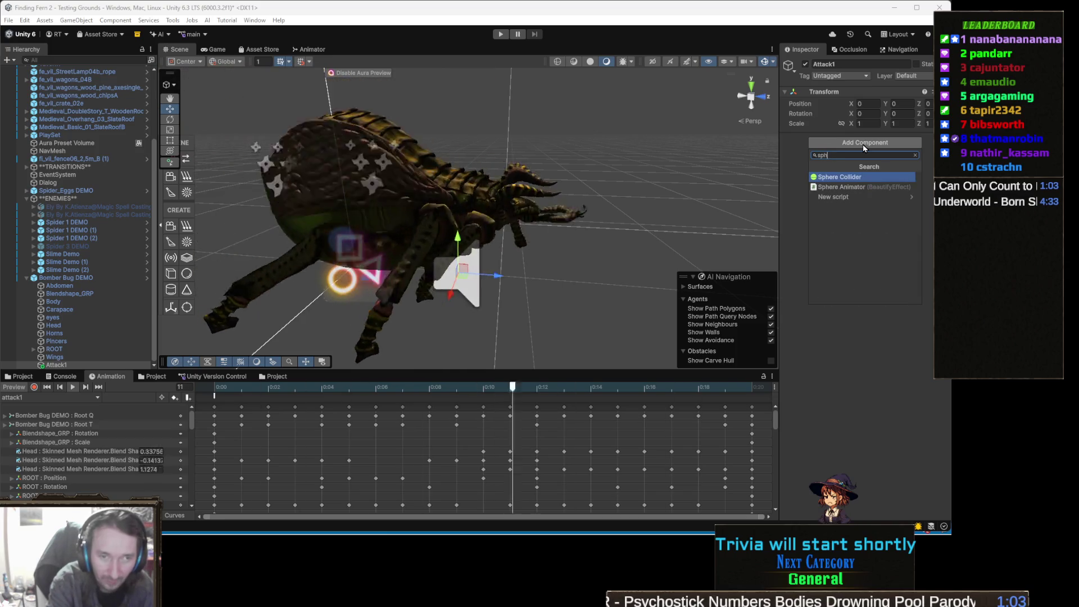
{"action": "key", "text": "Return"}
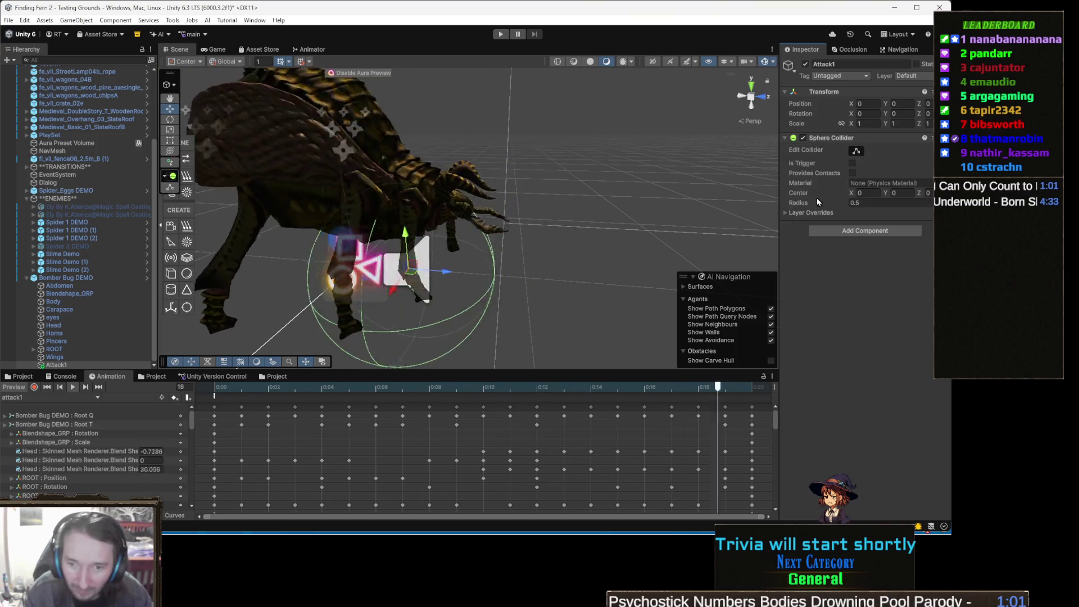
{"action": "left_click", "coordinate": [852, 163]}
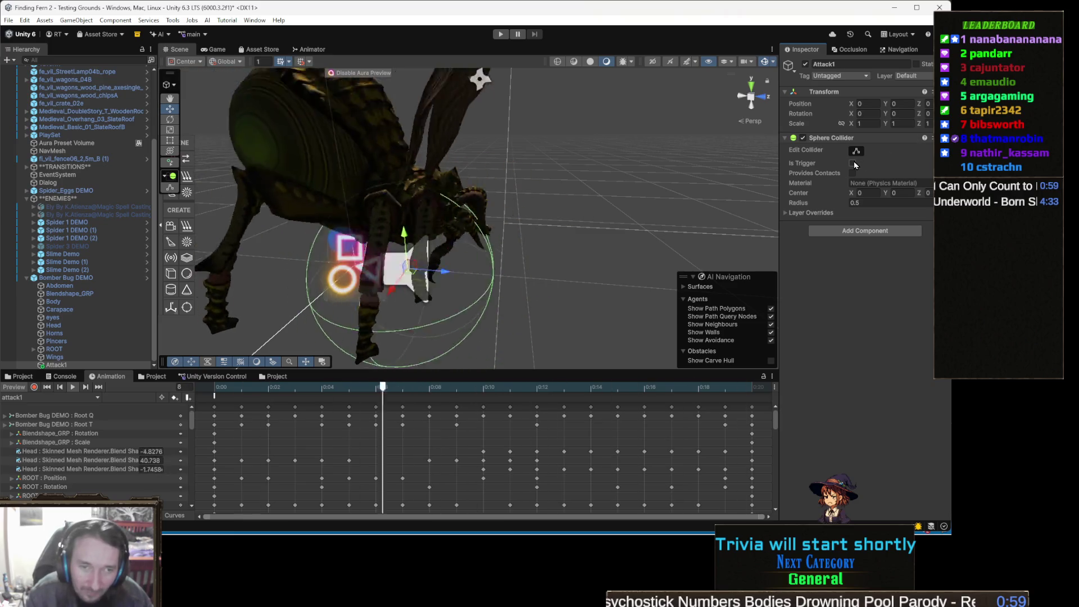
{"action": "left_click", "coordinate": [929, 77]}
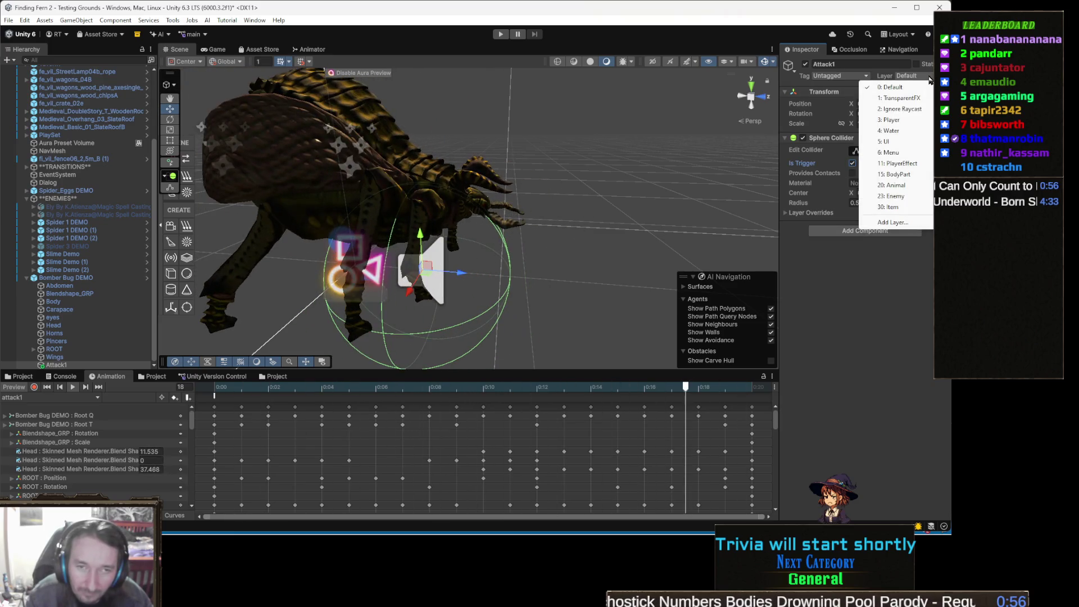
{"action": "left_click", "coordinate": [899, 109]}
{"action": "left_click", "coordinate": [876, 231]}
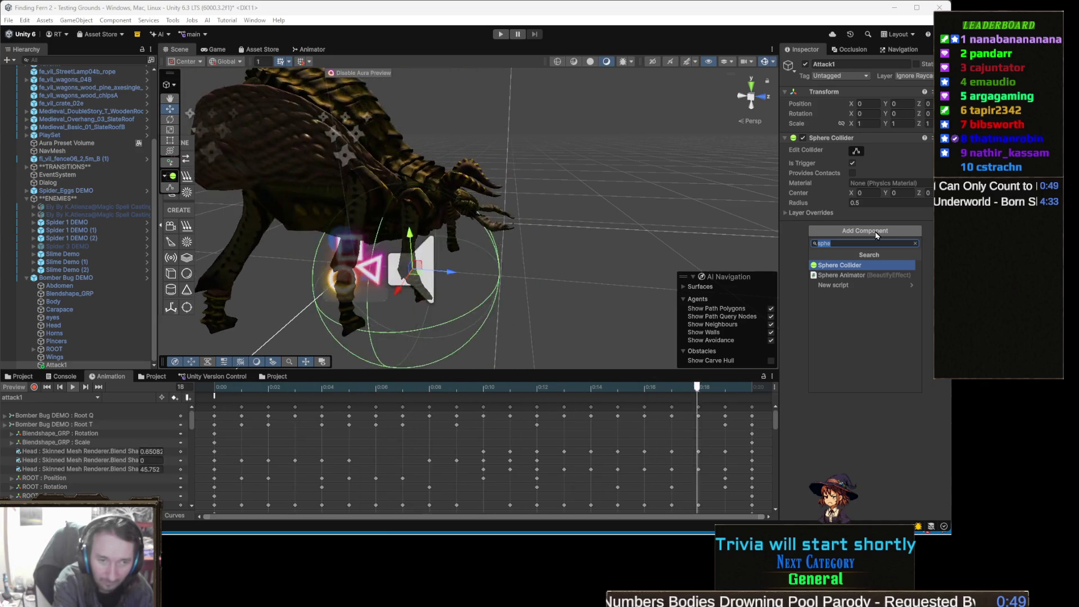
{"action": "type", "text": "aoe"}
{"action": "key", "text": "Return"}
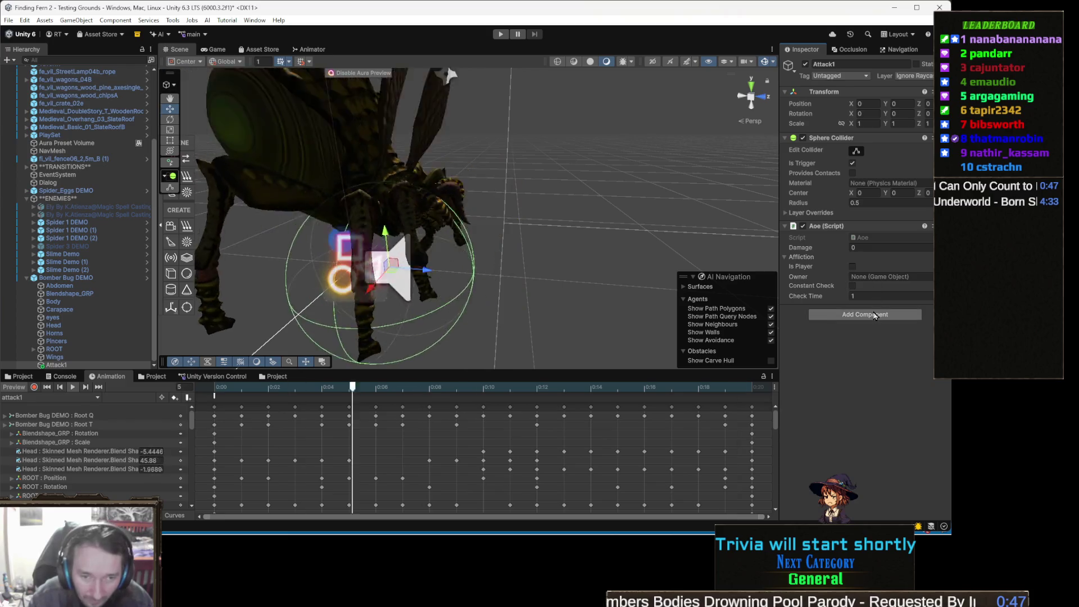
- Add a Rigidbody component to Attack1
{"action": "left_click", "coordinate": [874, 315]}
{"action": "type", "text": "rigid"}
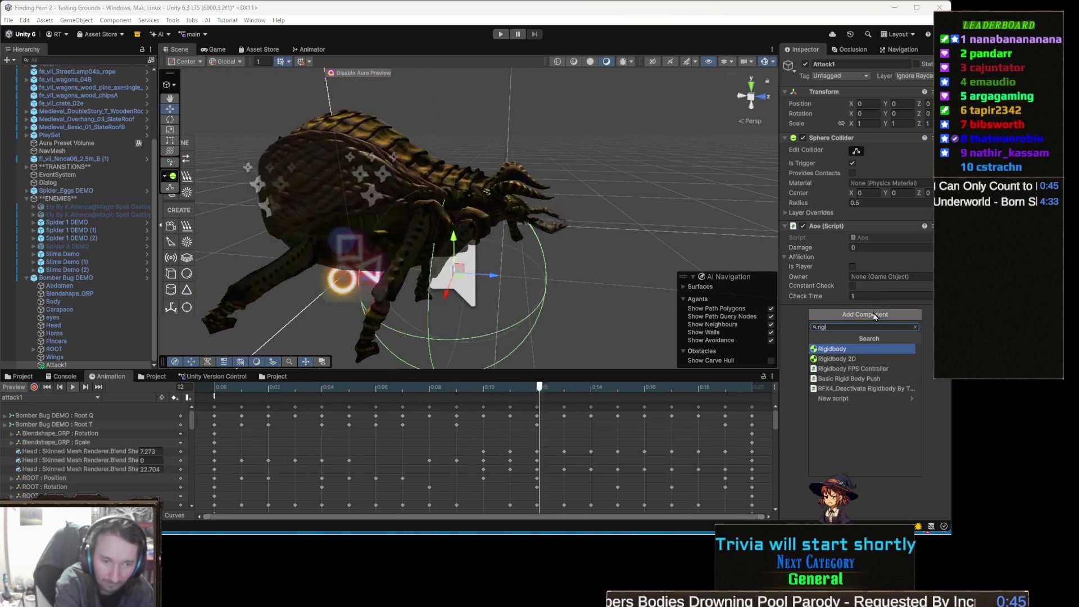
{"action": "key", "text": "Return"}
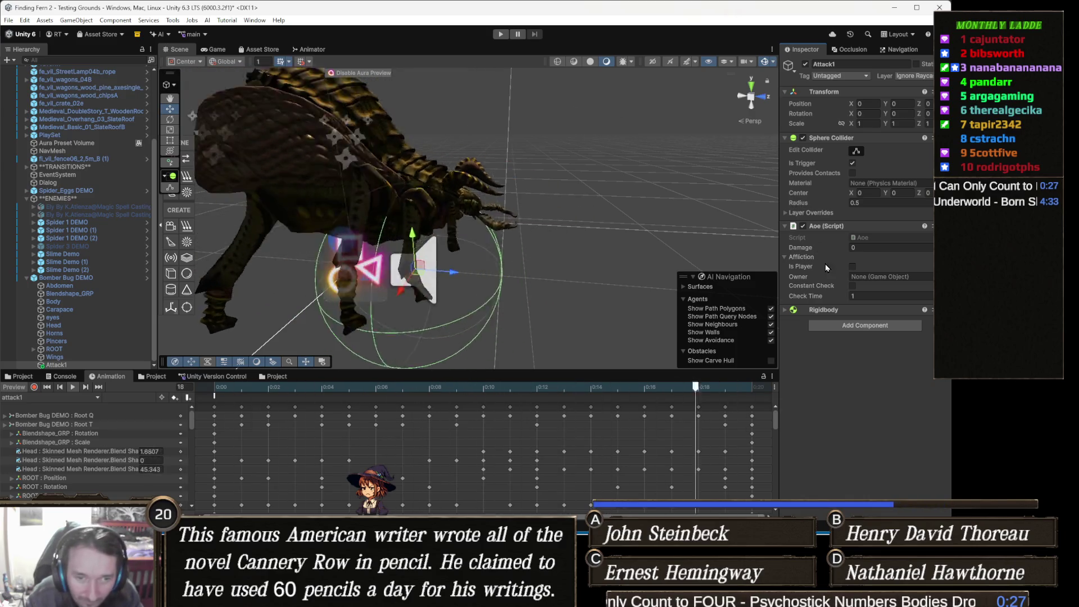
- Scrub the attack1 preview near frame 12 and set the Aoe Damage to 15
{"action": "left_click", "coordinate": [545, 387]}
{"action": "mouse_move", "coordinate": [545, 387]}
{"action": "left_mouse_down"}
{"action": "mouse_move", "coordinate": [317, 387]}
{"action": "mouse_move", "coordinate": [531, 381]}
{"action": "mouse_move", "coordinate": [372, 368]}
{"action": "mouse_move", "coordinate": [395, 374]}
{"action": "left_mouse_up"}
{"action": "type", "text": "15"}
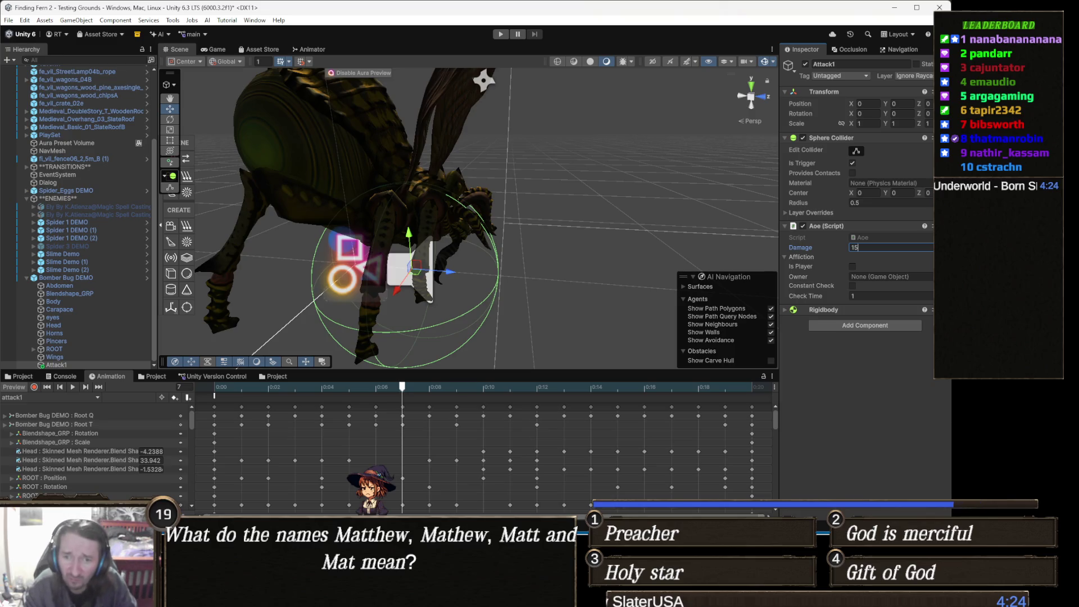
{"action": "key", "text": "Return"}
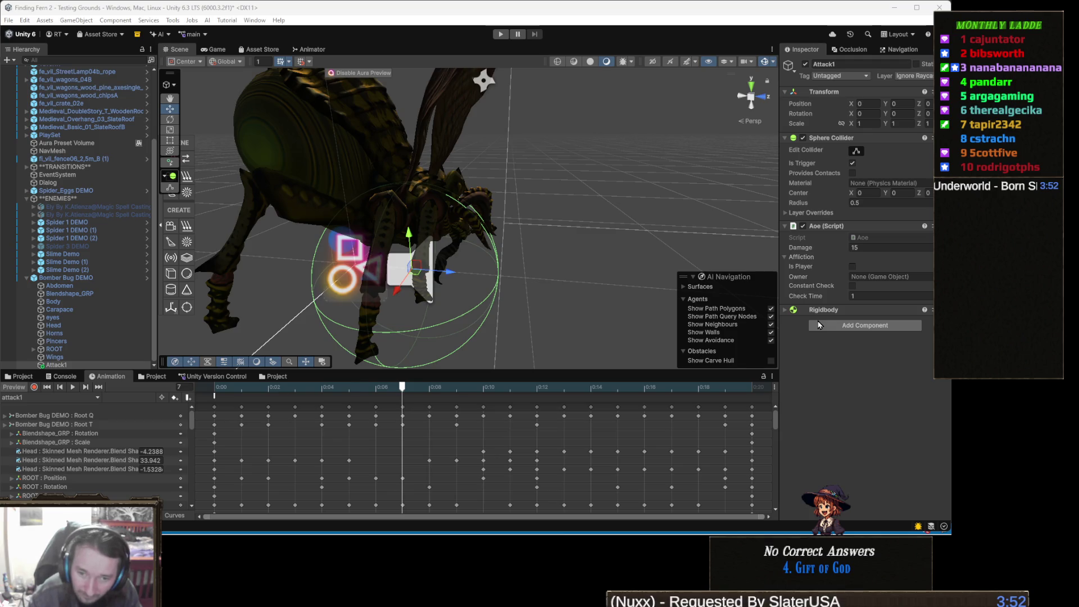
{"action": "left_click", "coordinate": [855, 326]}
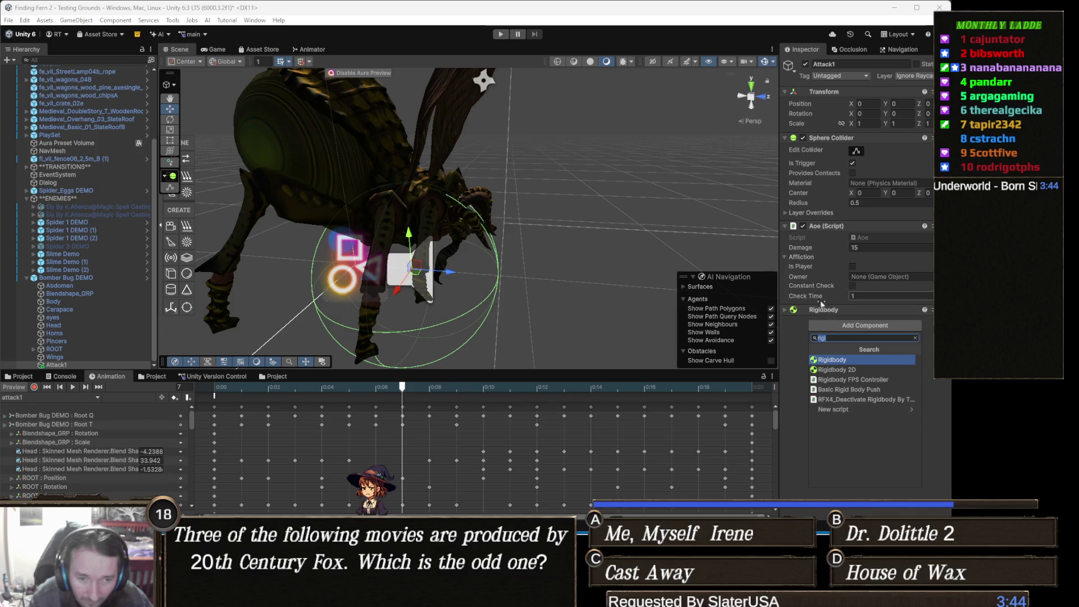
- Add a Rigidbody to Attack1 and expand its mass, damping, gravity and constraint settings
{"action": "left_click", "coordinate": [838, 359]}
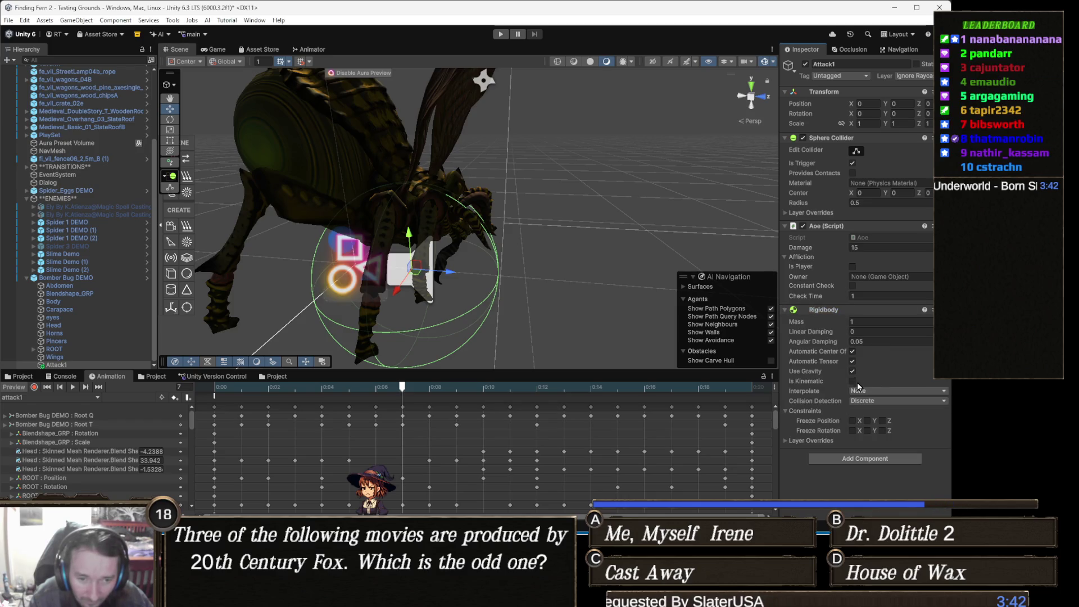
{"action": "left_click", "coordinate": [822, 309]}
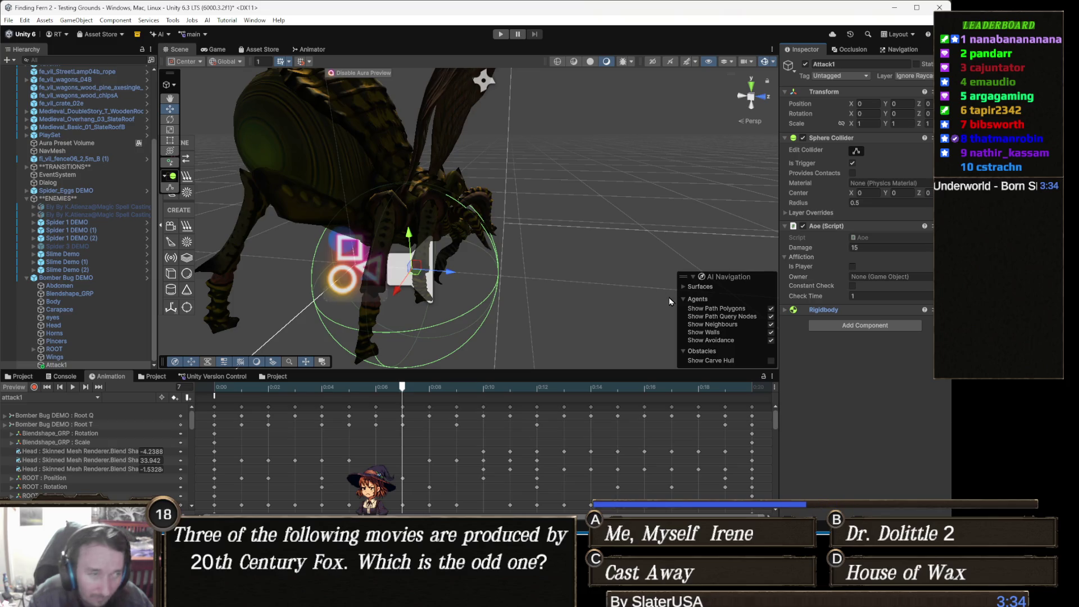
- Assign Bomber Bug DEMO as the Owner in Attack1's Aoe component
{"action": "left_click", "coordinate": [76, 364]}
{"action": "left_click", "coordinate": [83, 372]}
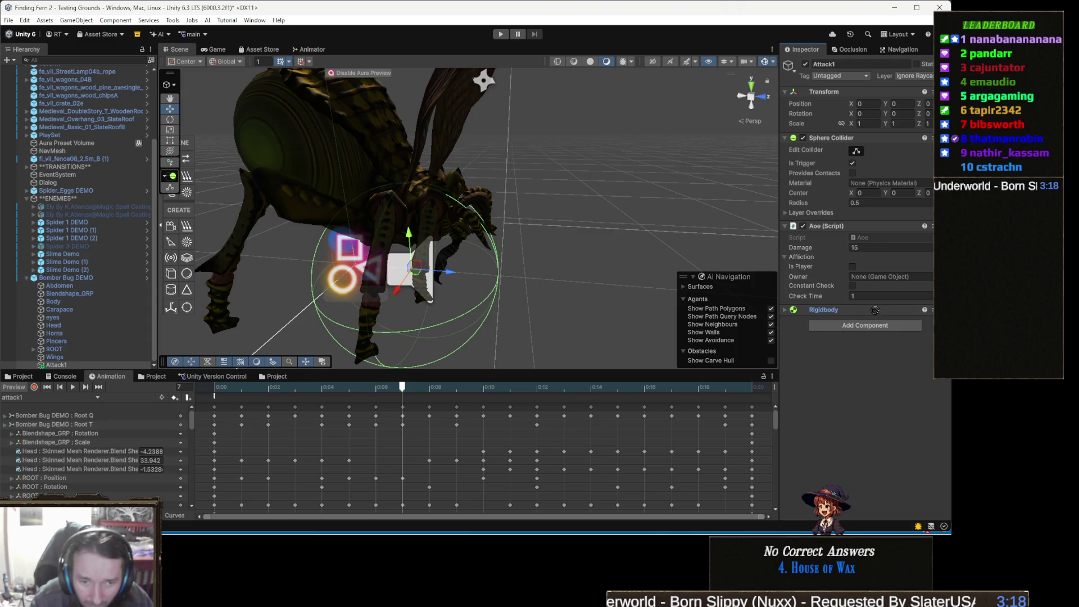
{"action": "left_click", "coordinate": [893, 277]}
{"action": "left_click_drag", "start_coordinate": [893, 277], "coordinate": [892, 278]}
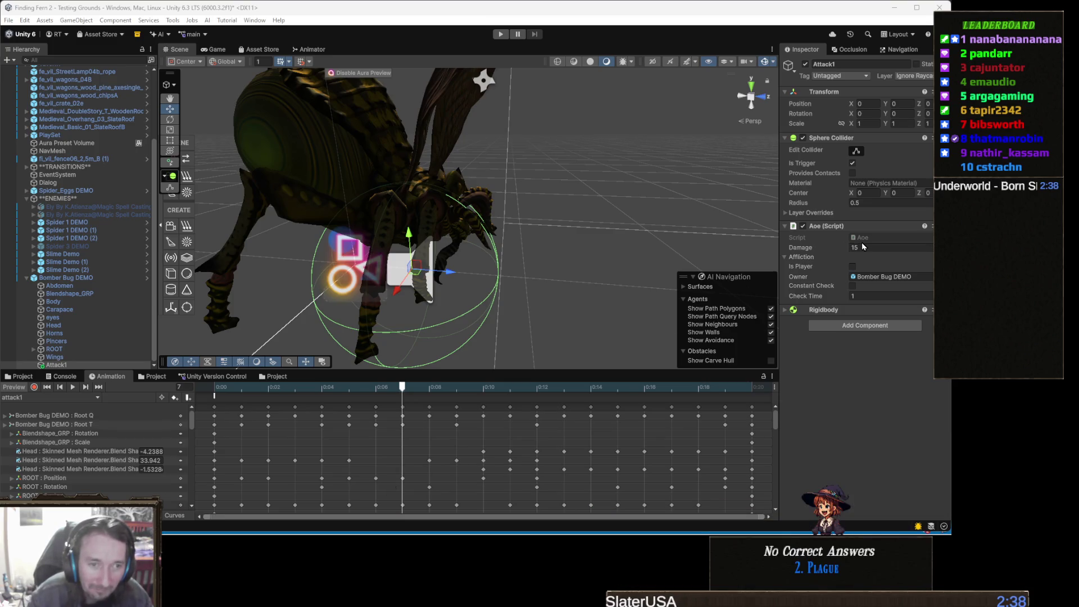
- Rewind the attack1 clip and switch the Attack1 hitbox off at the start
{"action": "mouse_move", "coordinate": [568, 238]}
{"action": "left_mouse_down"}
{"action": "mouse_move", "coordinate": [592, 216]}
{"action": "mouse_move", "coordinate": [470, 346]}
{"action": "left_mouse_up"}
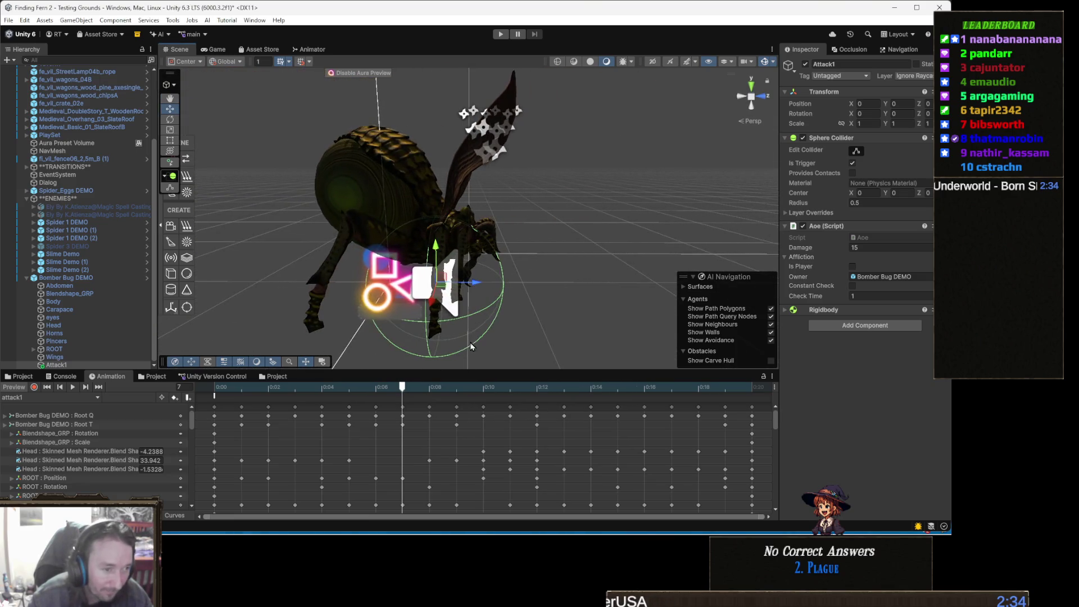
{"action": "left_click_drag", "start_coordinate": [420, 388], "coordinate": [222, 393]}
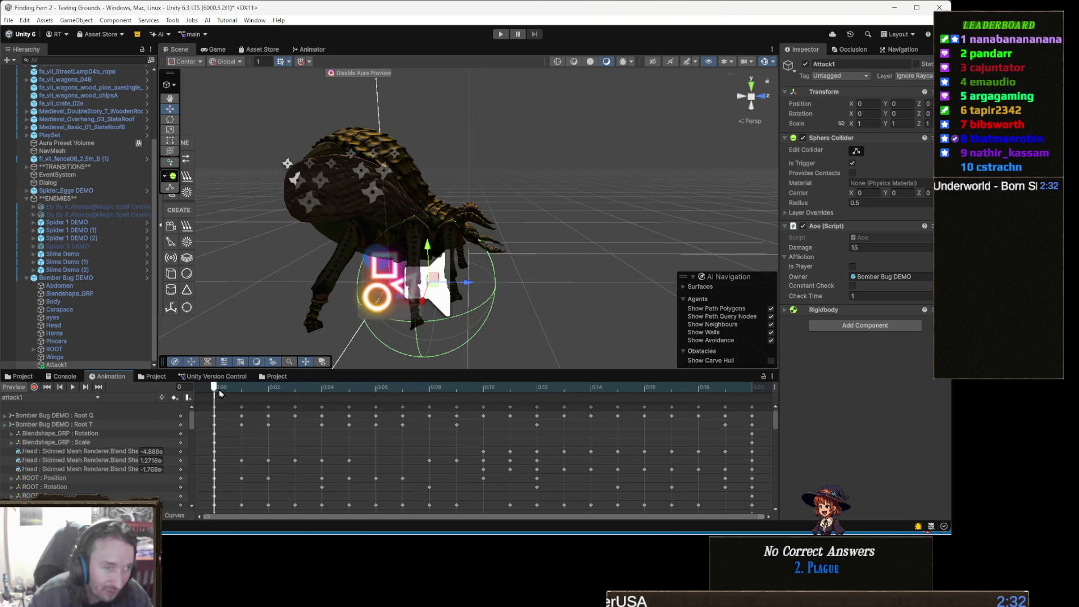
{"action": "left_click", "coordinate": [242, 387]}
{"action": "left_click", "coordinate": [805, 64]}
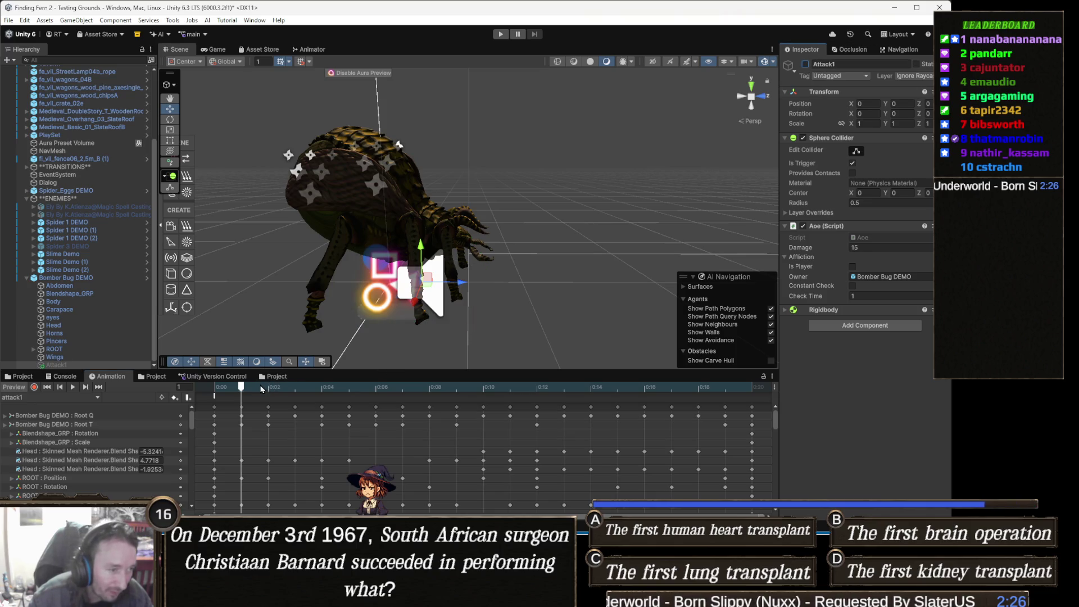
{"action": "mouse_move", "coordinate": [254, 389]}
{"action": "left_mouse_down"}
{"action": "mouse_move", "coordinate": [482, 402]}
{"action": "mouse_move", "coordinate": [462, 405]}
{"action": "left_mouse_up"}
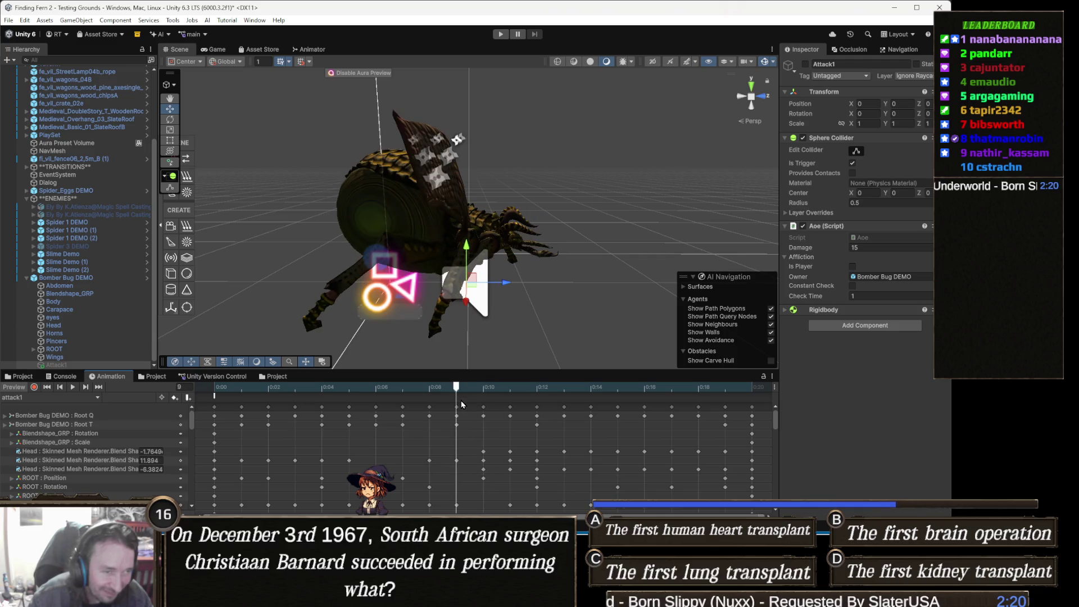
- Record Attack1 Is Active keys turning the hitbox on around frame 9 and off at frame 12, then play back
{"action": "left_click", "coordinate": [34, 388]}
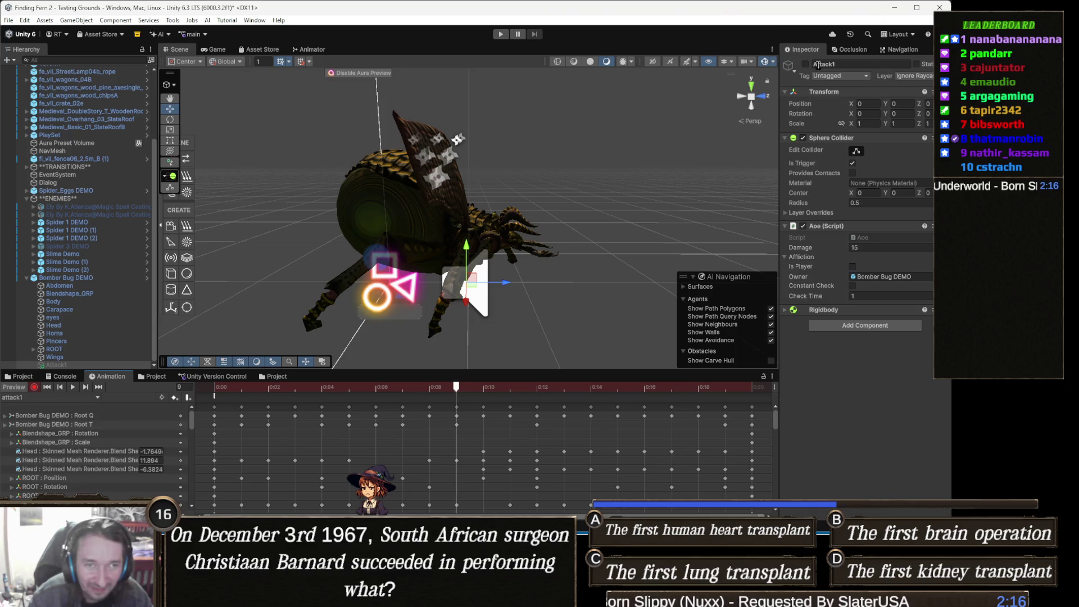
{"action": "left_click", "coordinate": [805, 64]}
{"action": "left_click_drag", "start_coordinate": [473, 394], "coordinate": [495, 390]}
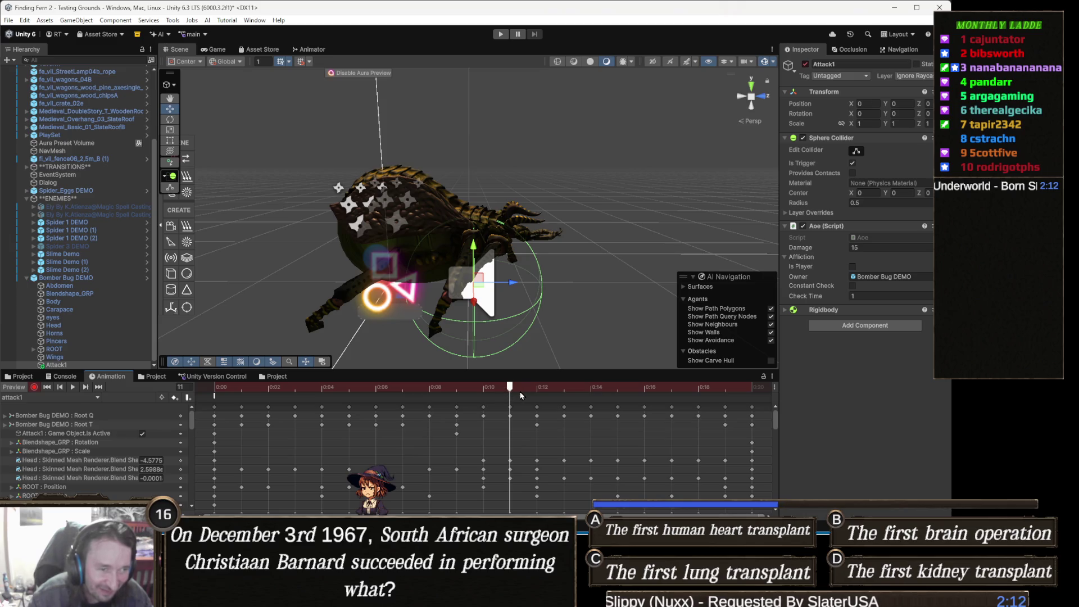
{"action": "left_click_drag", "start_coordinate": [509, 392], "coordinate": [536, 394]}
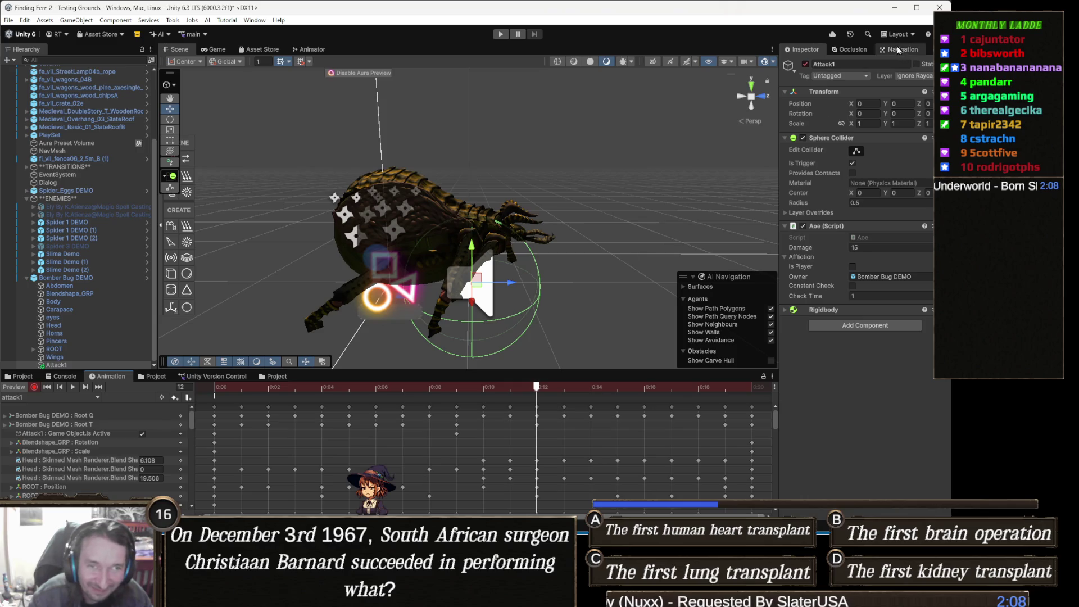
{"action": "left_click", "coordinate": [805, 64]}
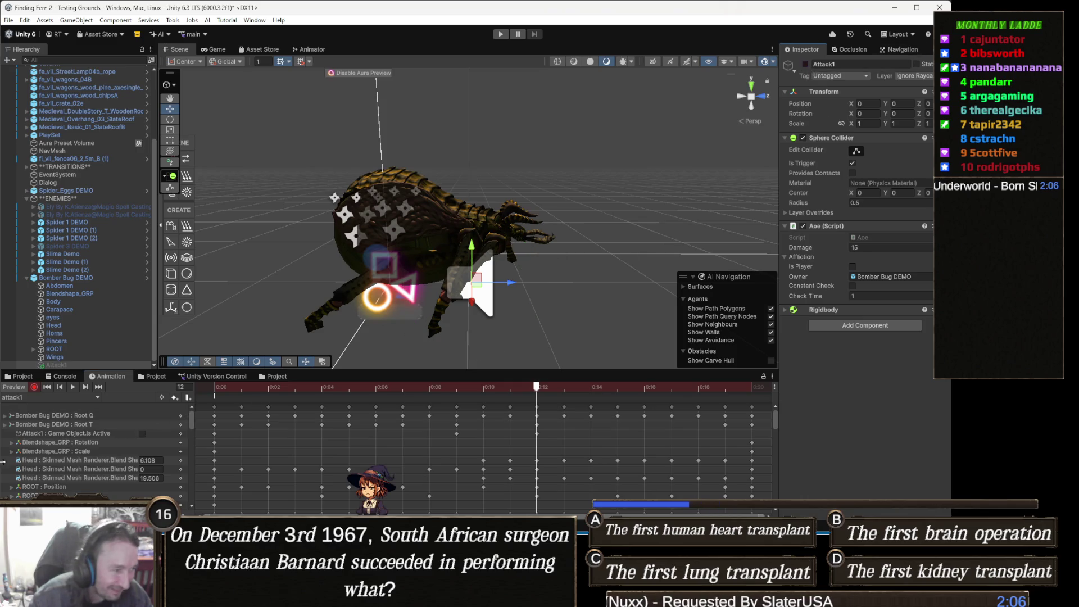
{"action": "left_click", "coordinate": [34, 386]}
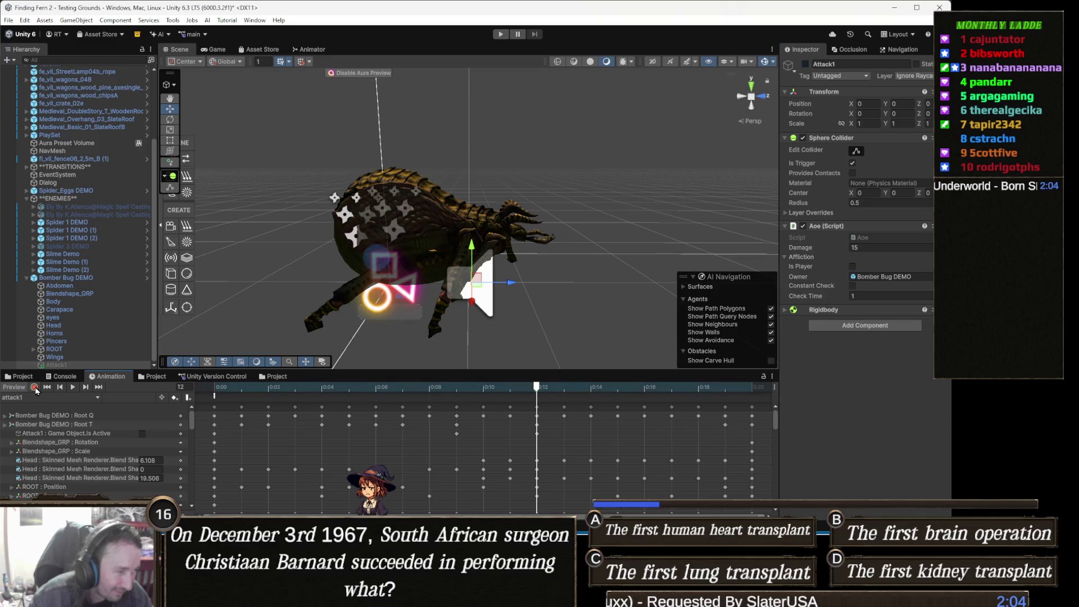
{"action": "left_click", "coordinate": [69, 387]}
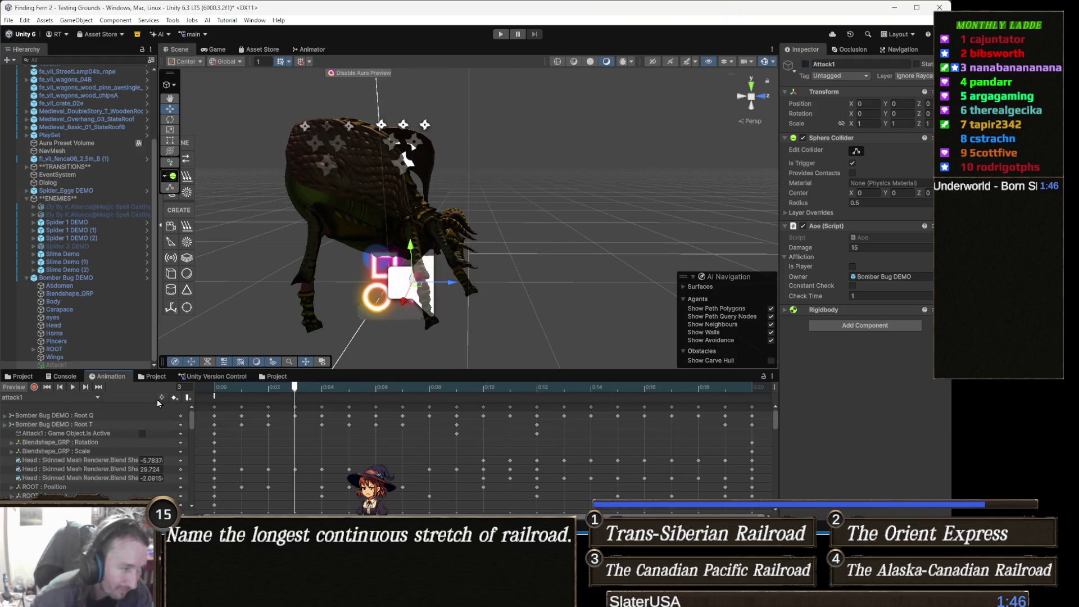
{"action": "left_click", "coordinate": [45, 396]}
- Dismiss the new-clip prompt, load the attack2 clip and play its preview
{"action": "left_click", "coordinate": [45, 394]}
{"action": "key", "text": "Escape"}
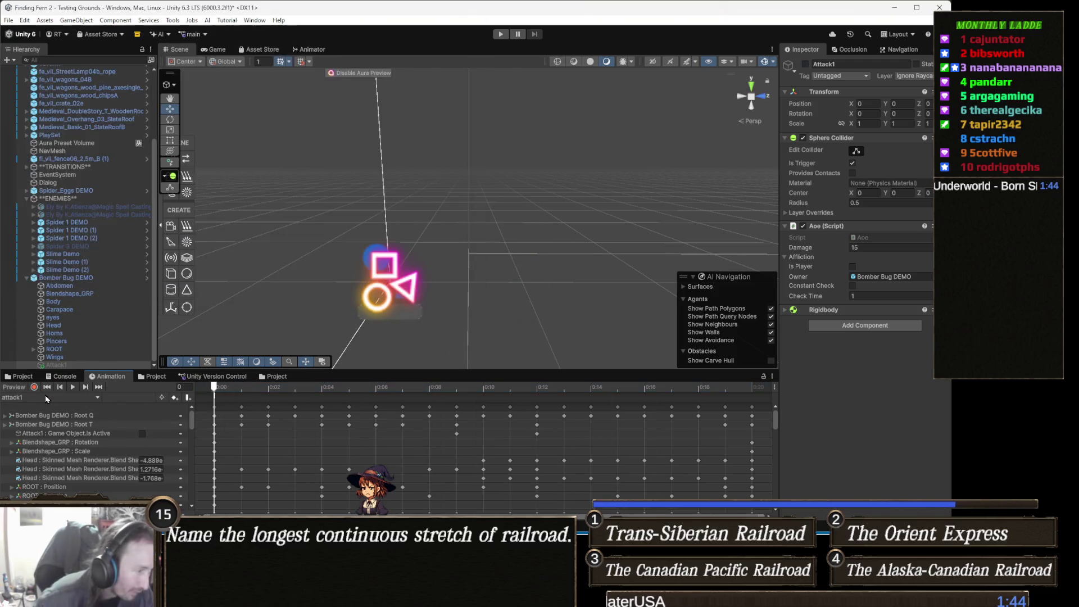
{"action": "left_click", "coordinate": [45, 396]}
{"action": "key", "text": "Escape"}
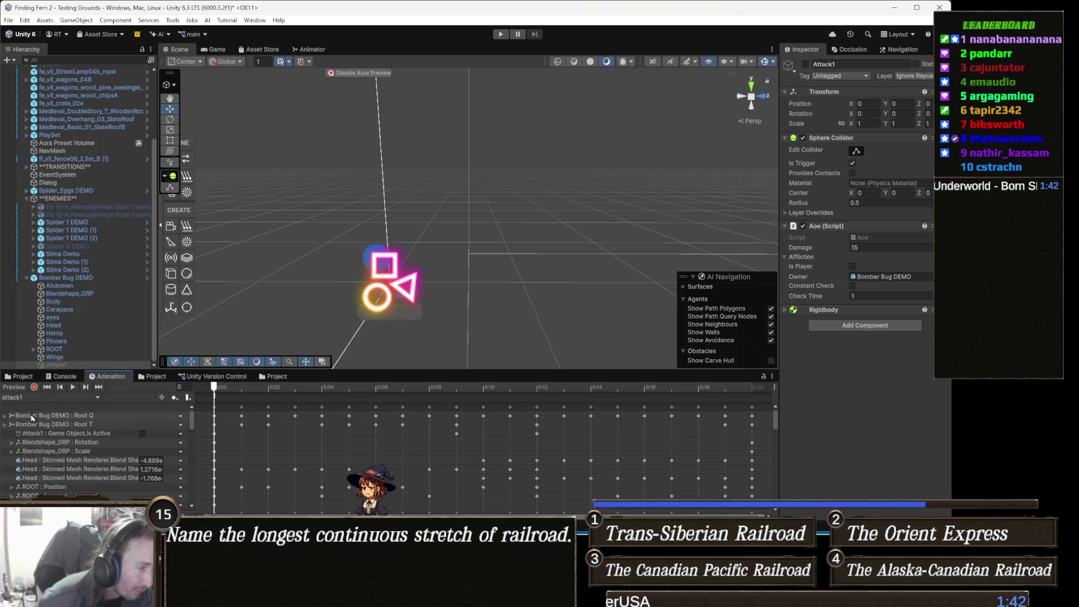
{"action": "left_click", "coordinate": [37, 395]}
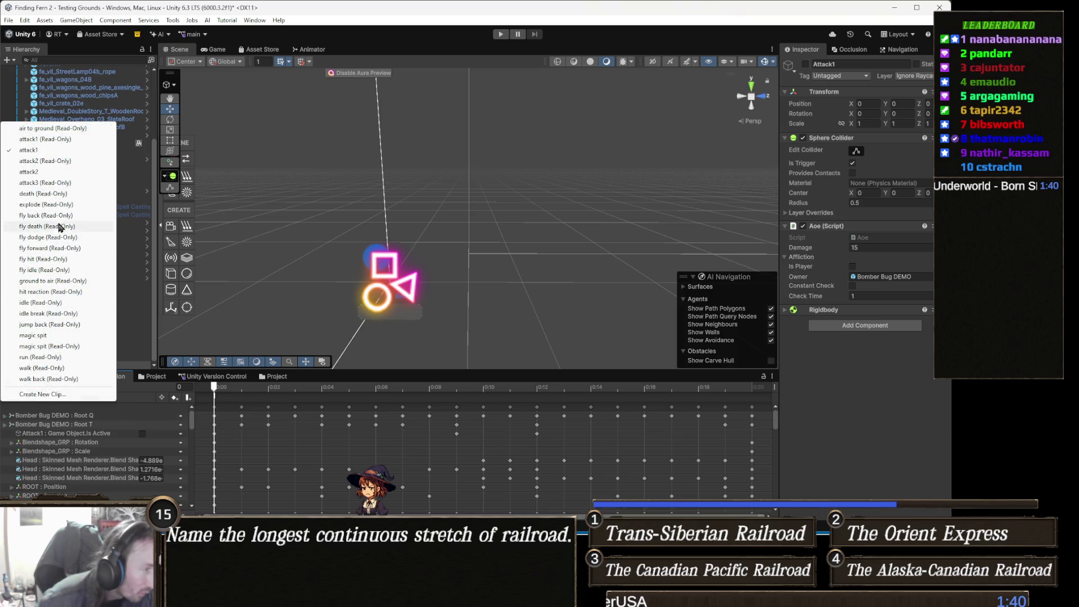
{"action": "left_click", "coordinate": [67, 172]}
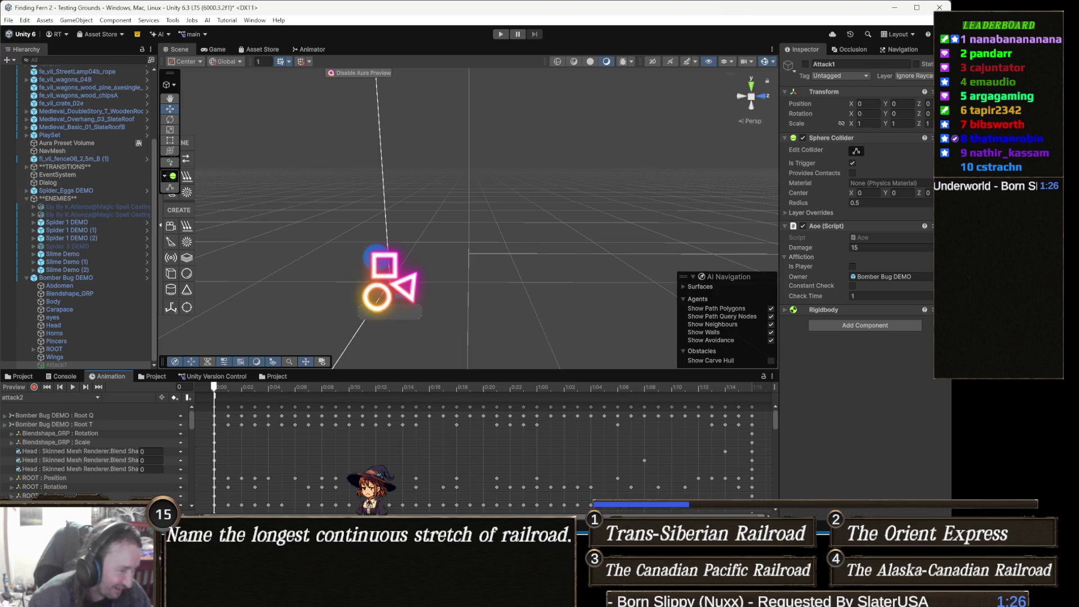
{"action": "left_click", "coordinate": [72, 387]}
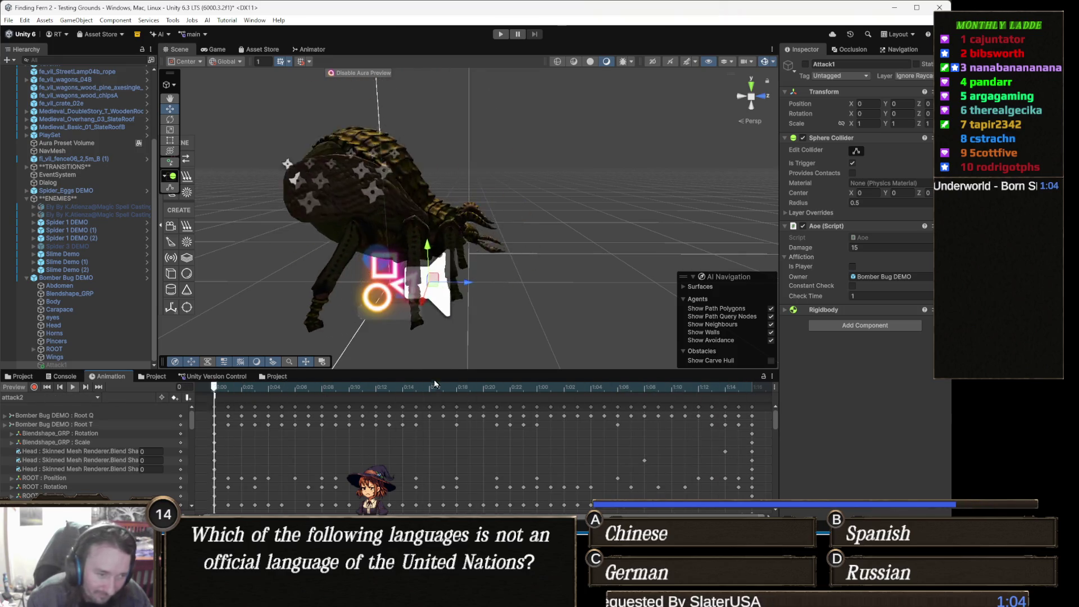
- Record on attack2 and key the Attack1 hitbox on at frame 12
{"action": "left_click", "coordinate": [322, 393]}
{"action": "left_click_drag", "start_coordinate": [322, 398], "coordinate": [378, 398]}
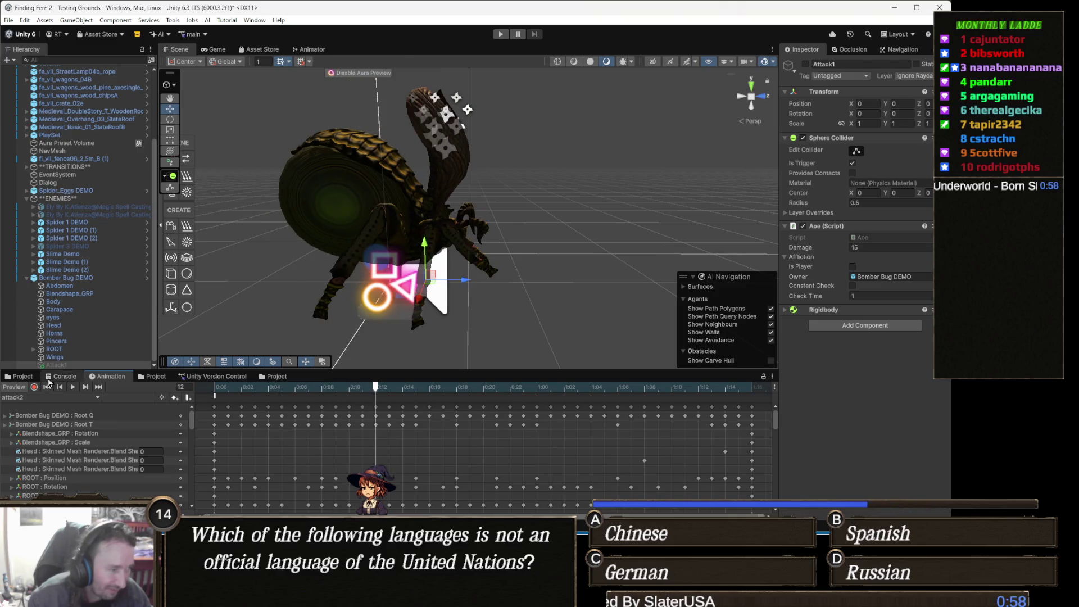
{"action": "left_click", "coordinate": [33, 386]}
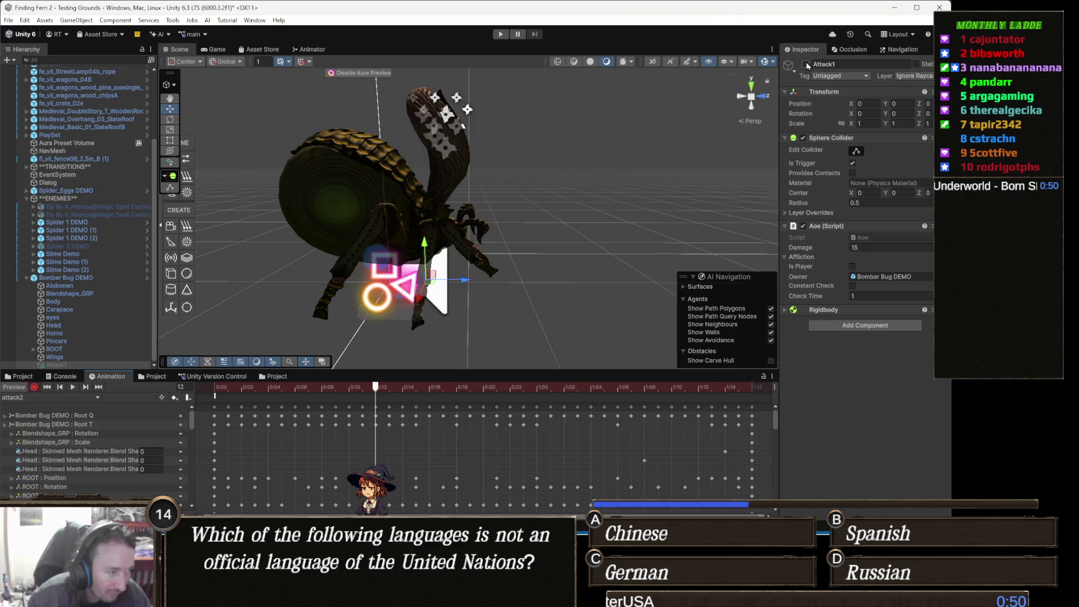
{"action": "left_click", "coordinate": [806, 64]}
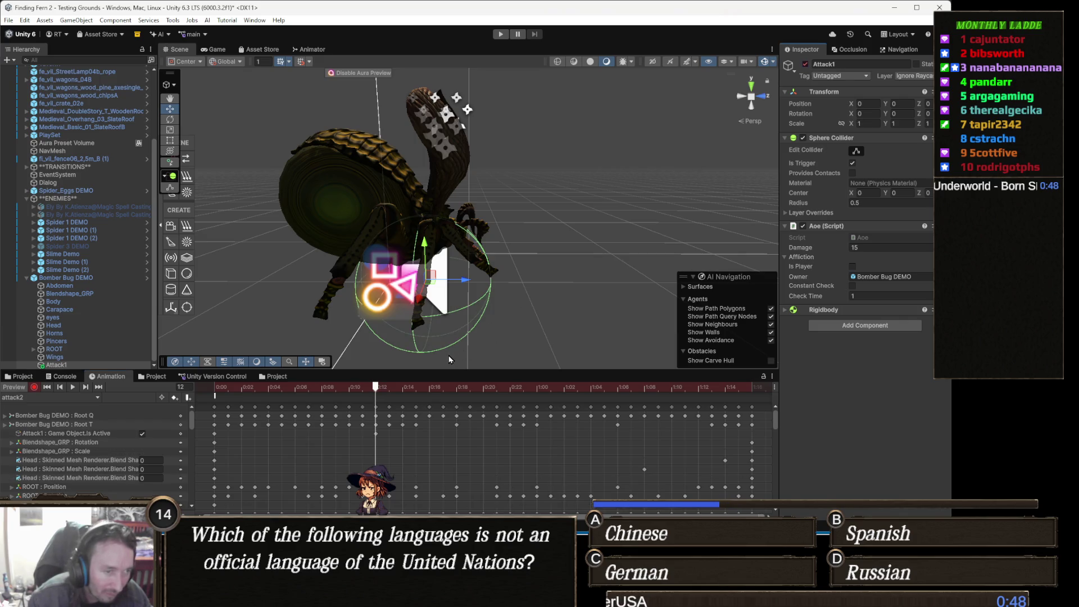
{"action": "left_click", "coordinate": [395, 388]}
- Key the hitbox off, back on for the next hit, then off again around frame 25
{"action": "mouse_move", "coordinate": [395, 388]}
{"action": "left_mouse_down"}
{"action": "mouse_move", "coordinate": [537, 387]}
{"action": "mouse_move", "coordinate": [348, 387]}
{"action": "mouse_move", "coordinate": [416, 387]}
{"action": "left_mouse_up"}
{"action": "left_click", "coordinate": [805, 64]}
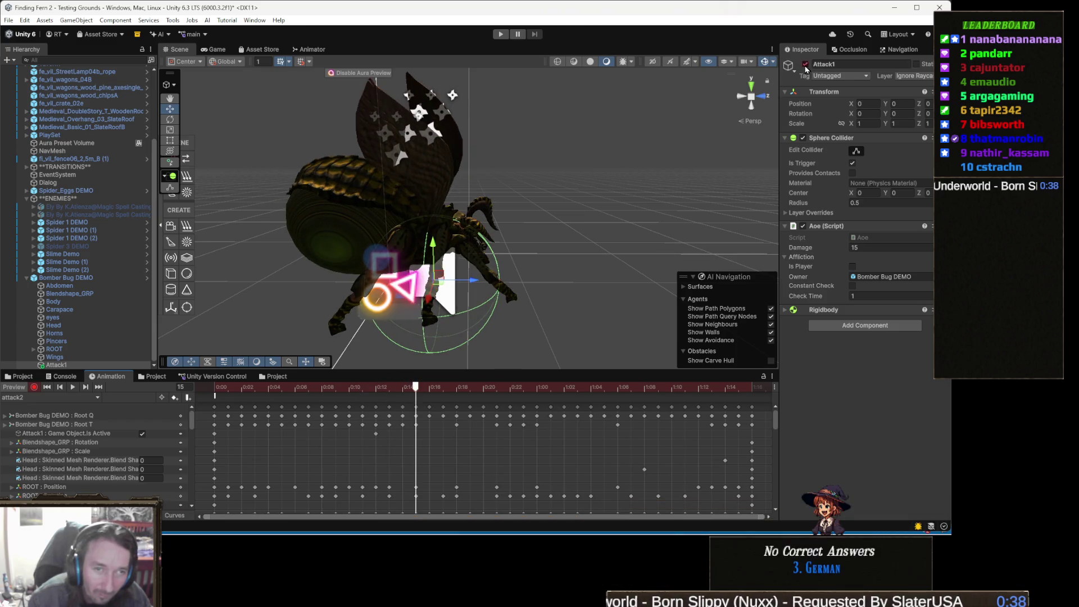
{"action": "left_click_drag", "start_coordinate": [445, 387], "coordinate": [509, 389]}
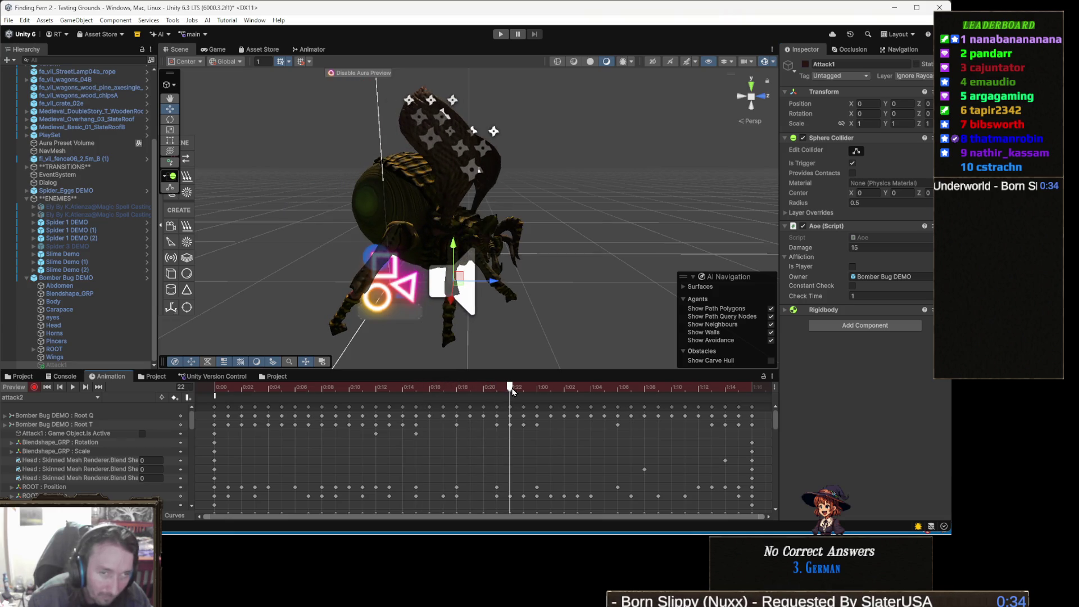
{"action": "left_click", "coordinate": [805, 64]}
{"action": "mouse_move", "coordinate": [528, 397]}
{"action": "left_mouse_down"}
{"action": "mouse_move", "coordinate": [581, 395]}
{"action": "mouse_move", "coordinate": [551, 397]}
{"action": "left_mouse_up"}
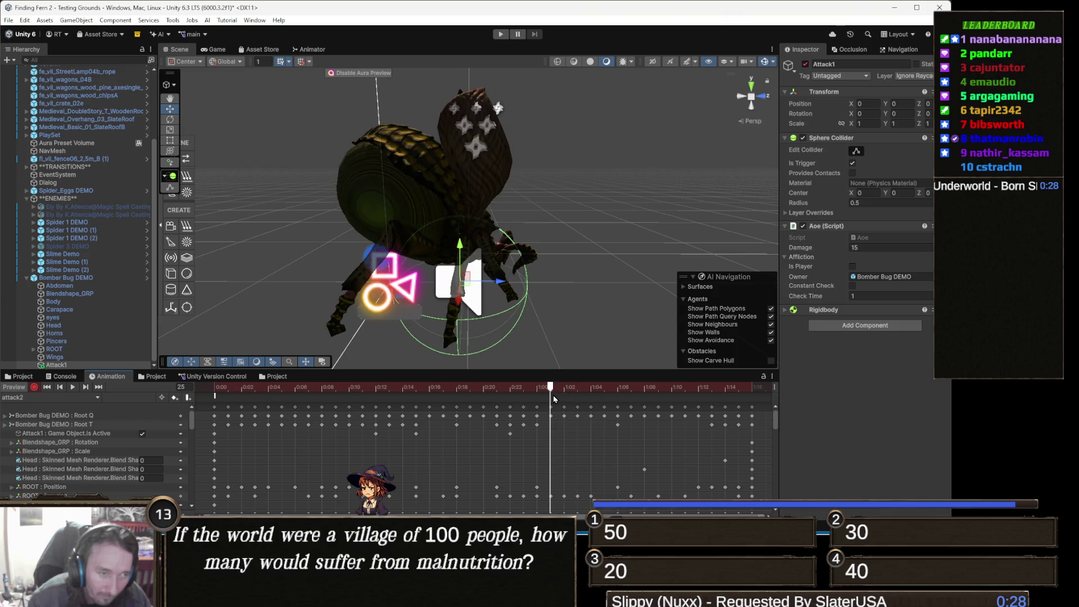
{"action": "left_click", "coordinate": [805, 64]}
{"action": "left_click_drag", "start_coordinate": [522, 259], "coordinate": [527, 253]}
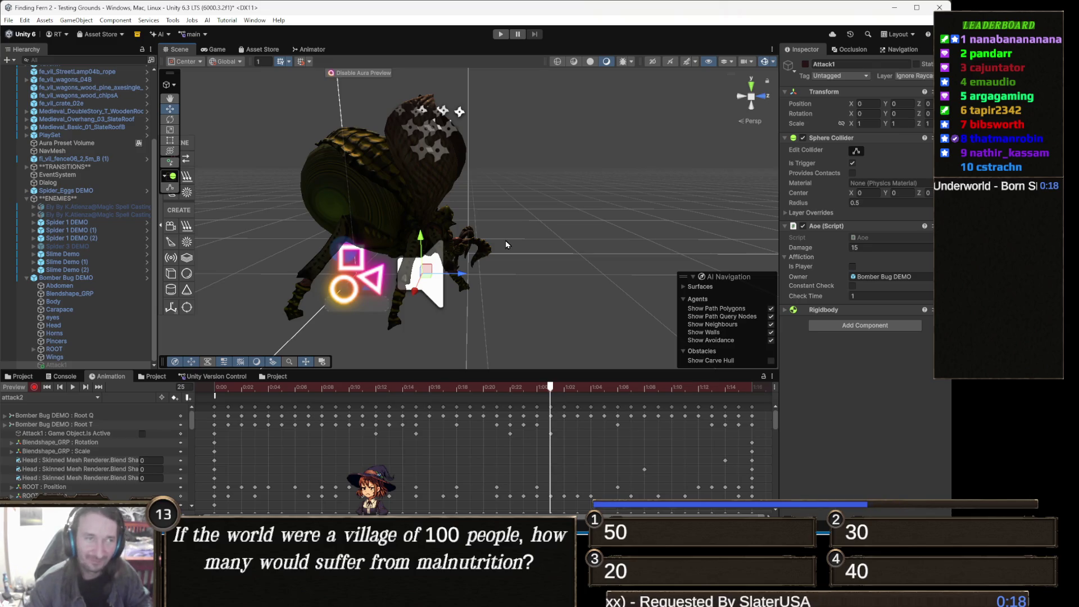
{"action": "mouse_move", "coordinate": [504, 240]}
{"action": "left_mouse_down"}
{"action": "mouse_move", "coordinate": [507, 216]}
{"action": "mouse_move", "coordinate": [523, 225]}
{"action": "mouse_move", "coordinate": [472, 223]}
{"action": "left_mouse_up"}
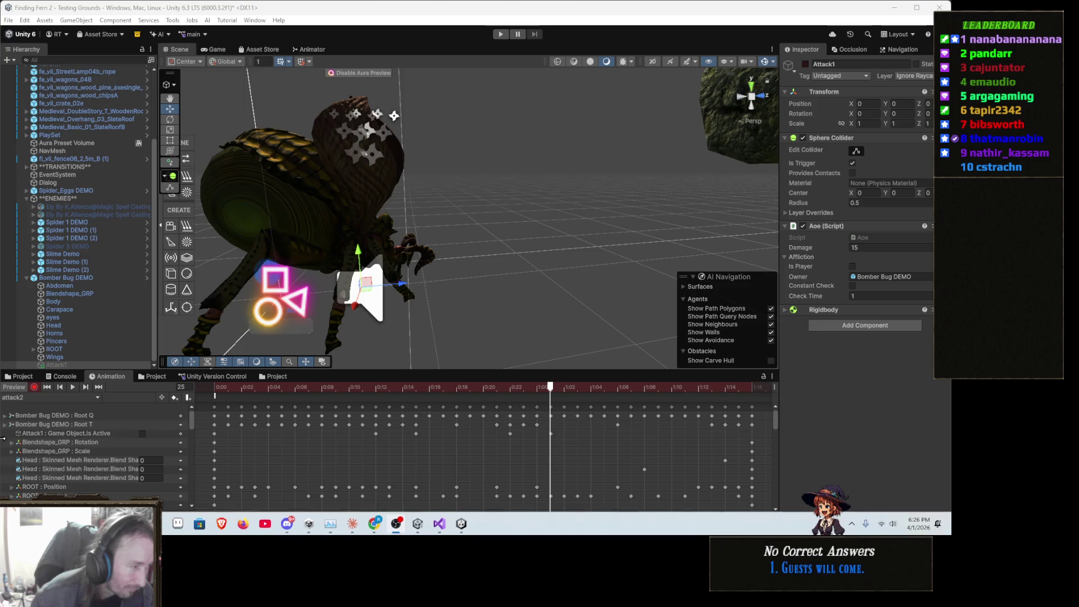
- Preview the magic spit clip between frames 11 and 32, then enter Play mode
{"action": "left_click", "coordinate": [44, 398]}
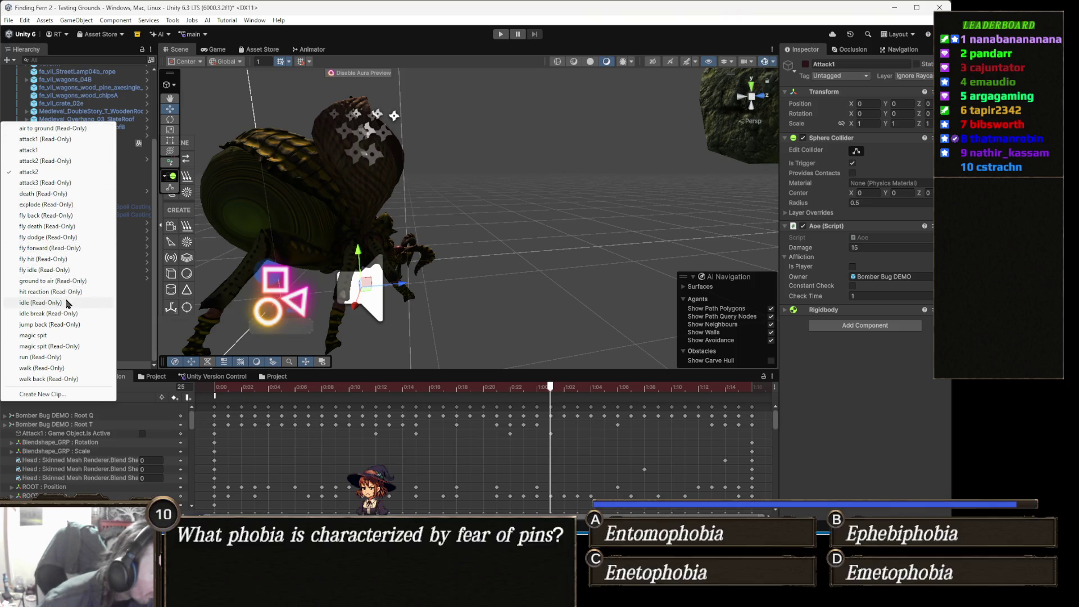
{"action": "left_click", "coordinate": [51, 337]}
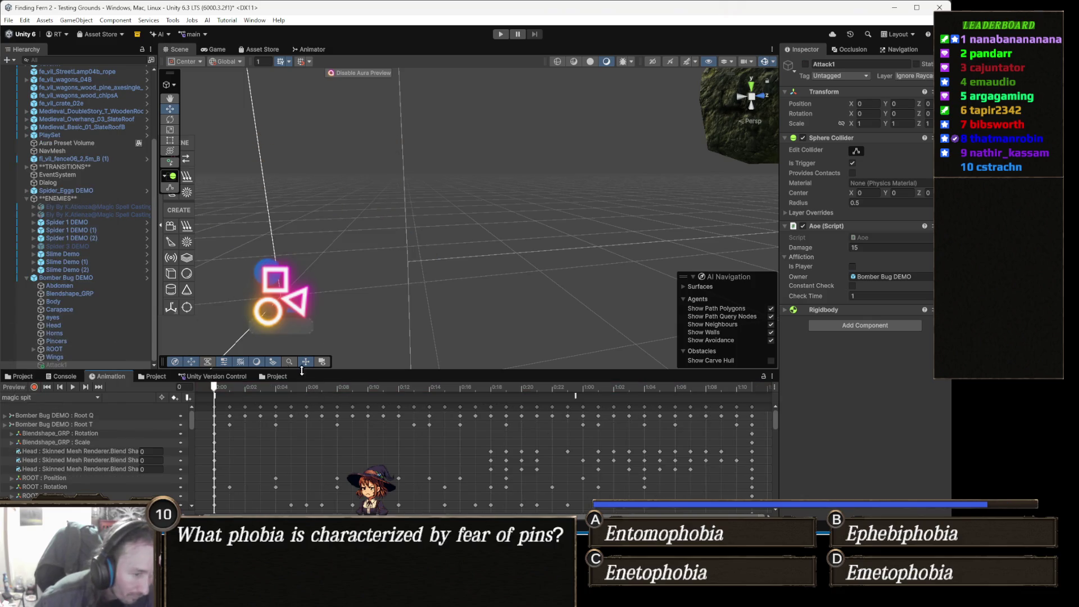
{"action": "left_click", "coordinate": [382, 387]}
{"action": "mouse_move", "coordinate": [385, 398]}
{"action": "left_mouse_down"}
{"action": "mouse_move", "coordinate": [710, 416]}
{"action": "mouse_move", "coordinate": [337, 416]}
{"action": "mouse_move", "coordinate": [568, 421]}
{"action": "mouse_move", "coordinate": [549, 429]}
{"action": "mouse_move", "coordinate": [390, 416]}
{"action": "mouse_move", "coordinate": [605, 420]}
{"action": "mouse_move", "coordinate": [169, 413]}
{"action": "left_mouse_up"}
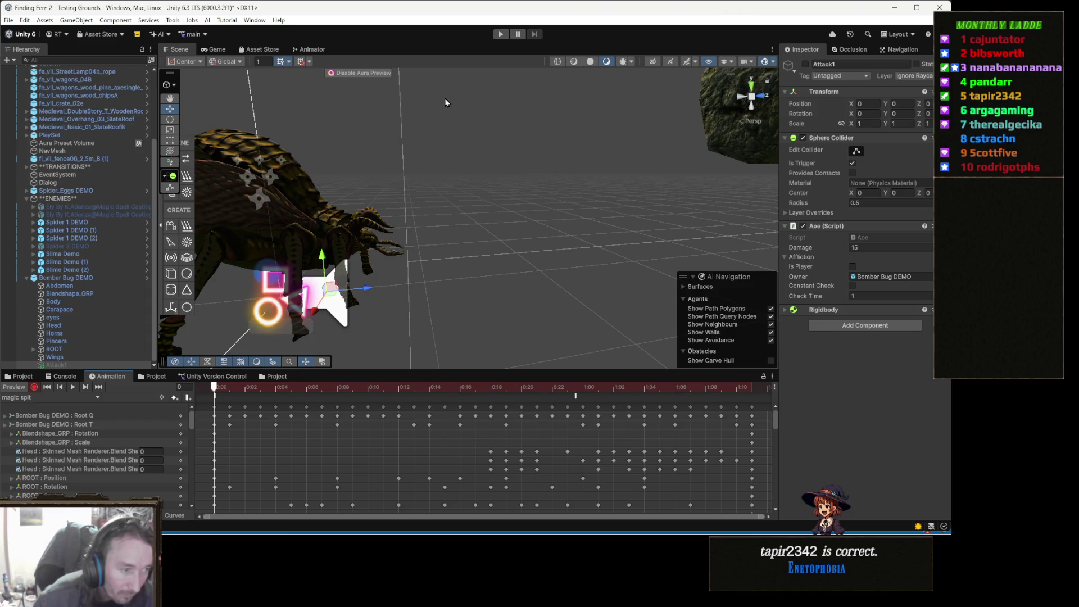
{"action": "left_click", "coordinate": [498, 37]}
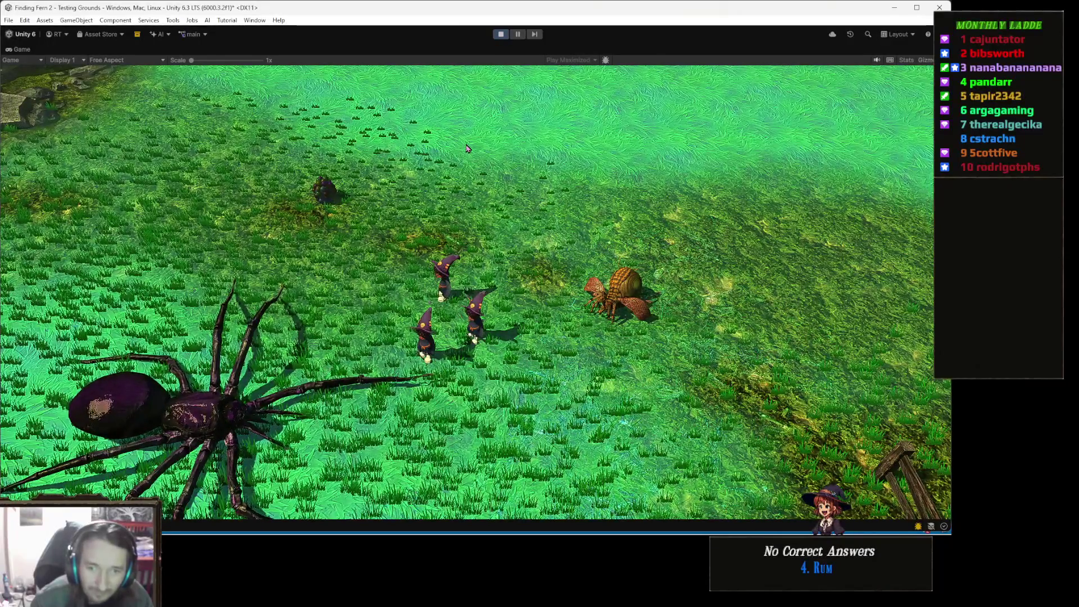
- Stop Play mode to return to editing the Bomber Bug's attack1 animation
{"action": "left_click", "coordinate": [500, 34]}
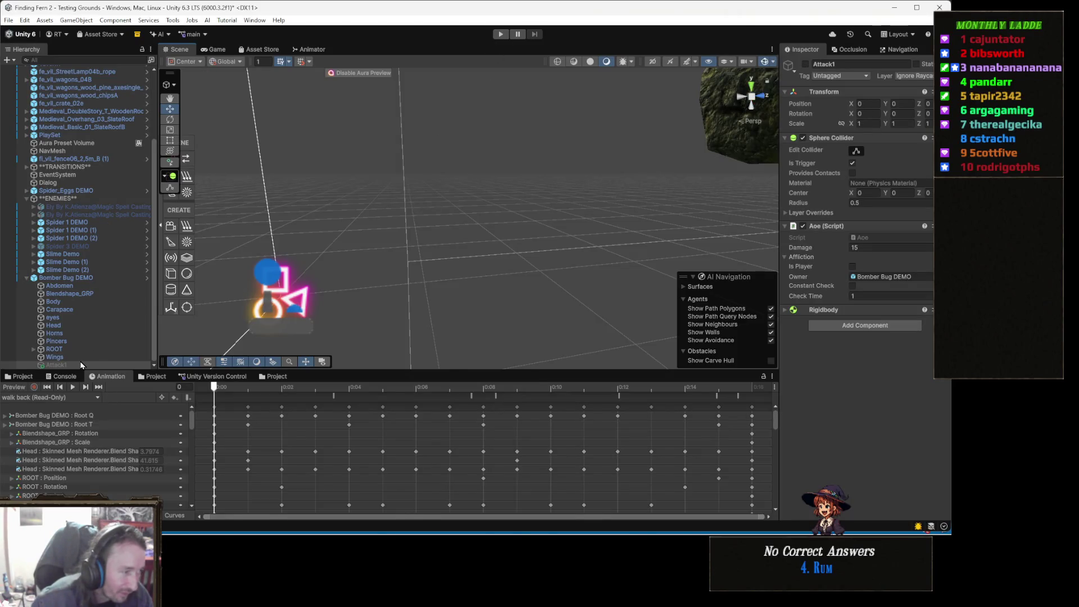
- Select the whole Bomber Bug DEMO object in the scene and frame the view around it
{"action": "double_click", "coordinate": [55, 357]}
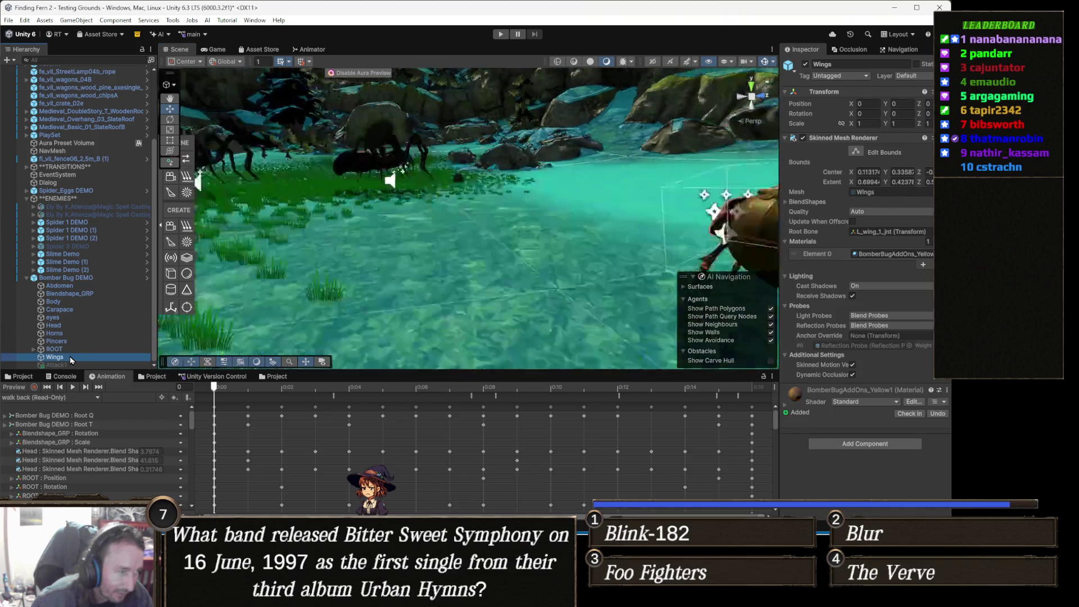
{"action": "left_click_drag", "start_coordinate": [412, 262], "coordinate": [76, 295]}
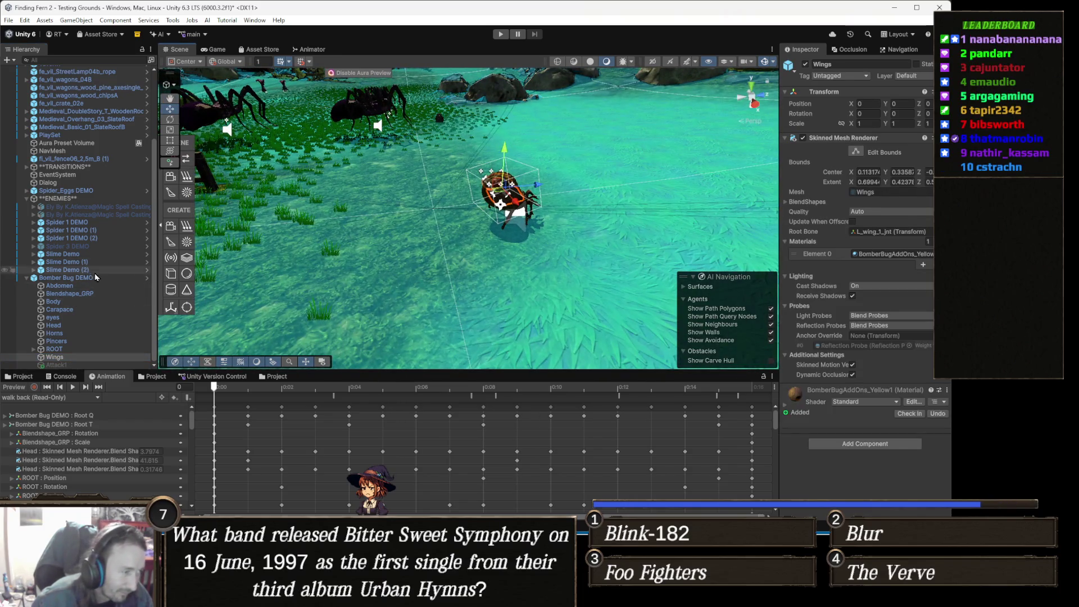
{"action": "left_click", "coordinate": [67, 277]}
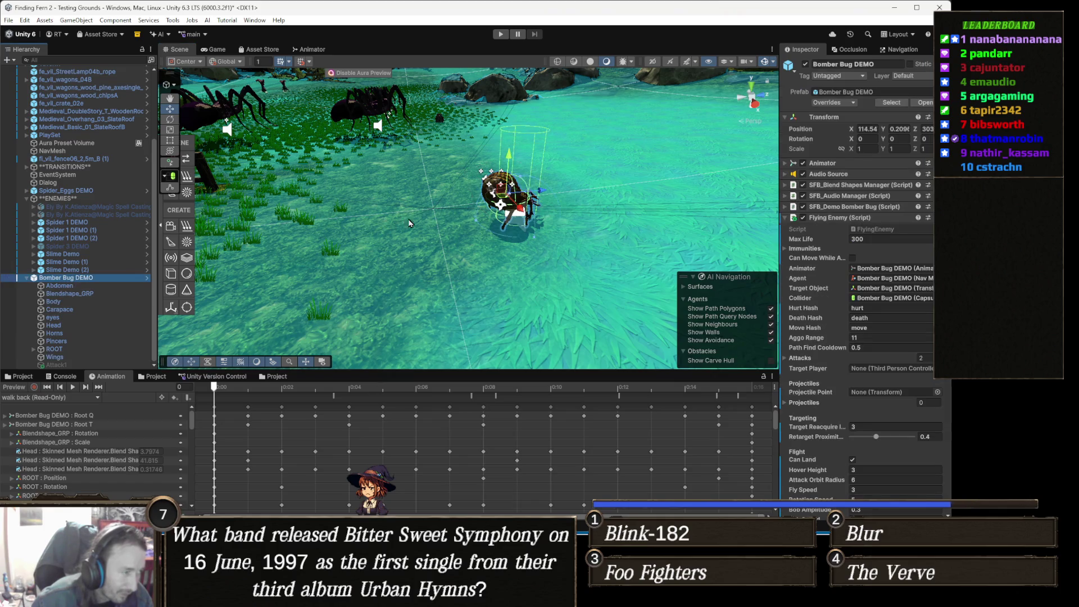
{"action": "mouse_move", "coordinate": [472, 224]}
{"action": "left_mouse_down"}
{"action": "mouse_move", "coordinate": [543, 195]}
{"action": "mouse_move", "coordinate": [538, 269]}
{"action": "left_mouse_up"}
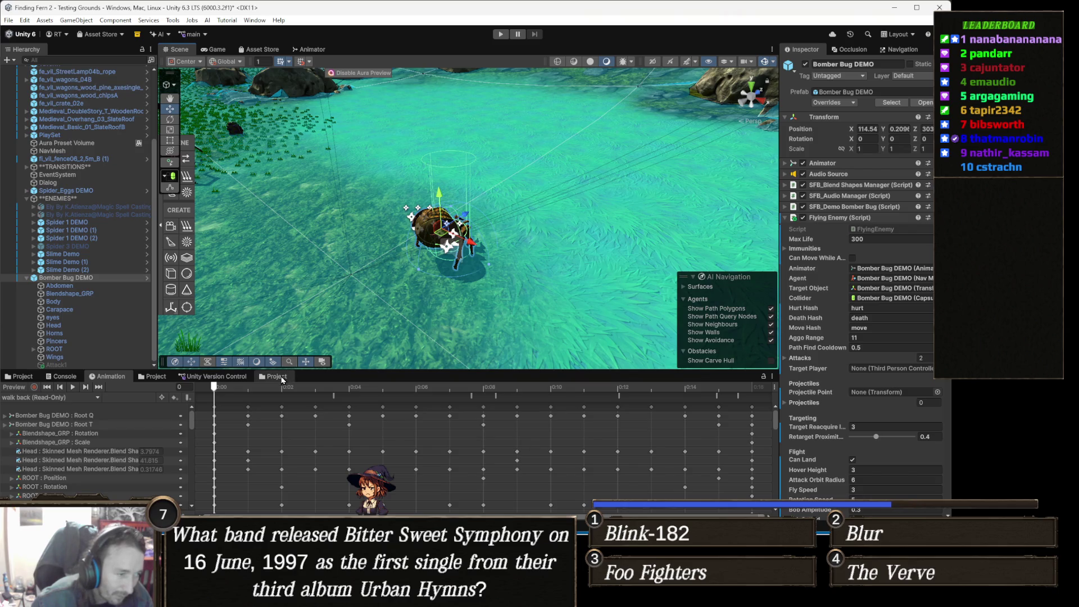
- Locate the Bomber Bug and Bomber Bug DEMO prefabs in the _Prefabs folder, then reselect the bug in the scene
{"action": "left_click", "coordinate": [277, 376]}
{"action": "left_click", "coordinate": [27, 377]}
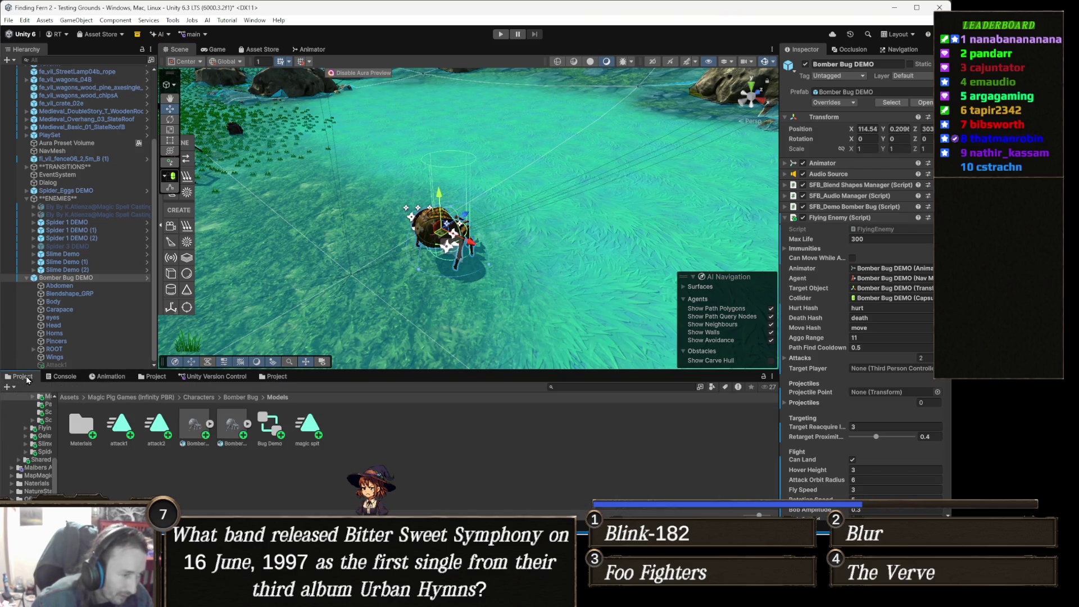
{"action": "left_click", "coordinate": [891, 102]}
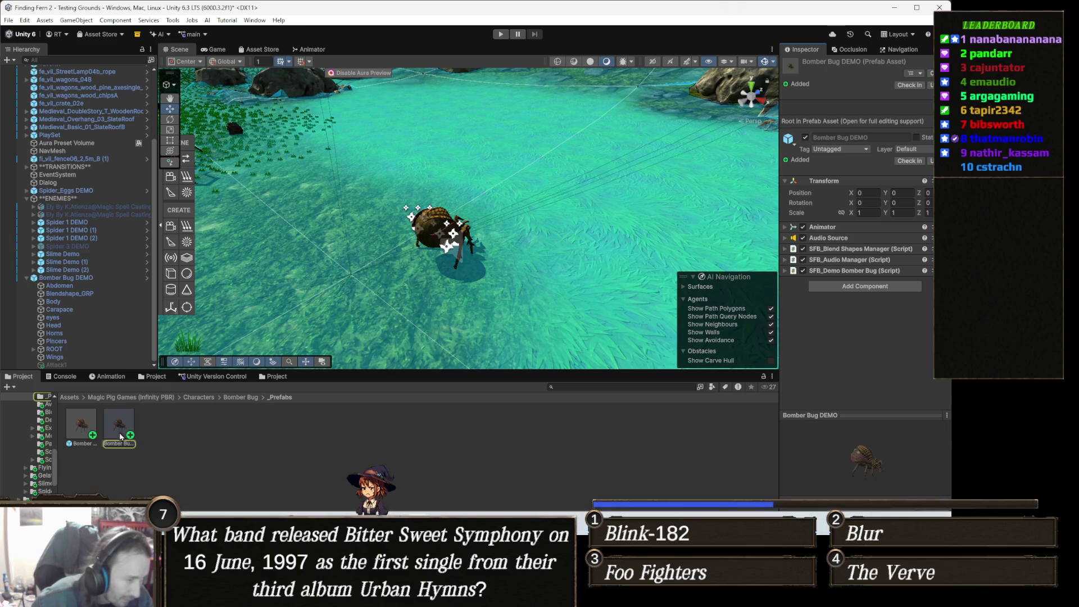
{"action": "left_click", "coordinate": [93, 427]}
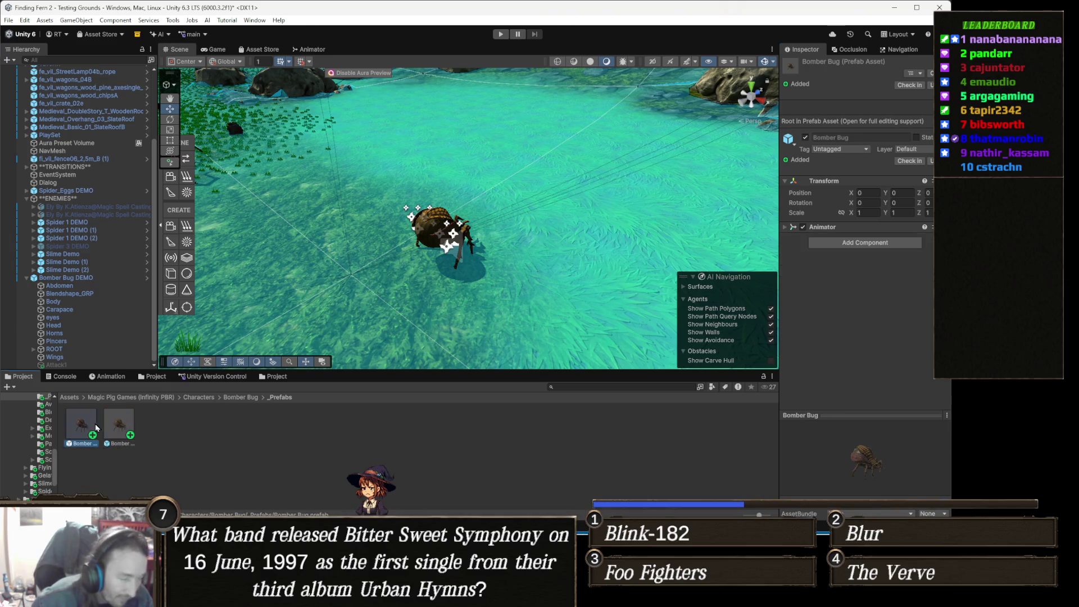
{"action": "left_click", "coordinate": [128, 426]}
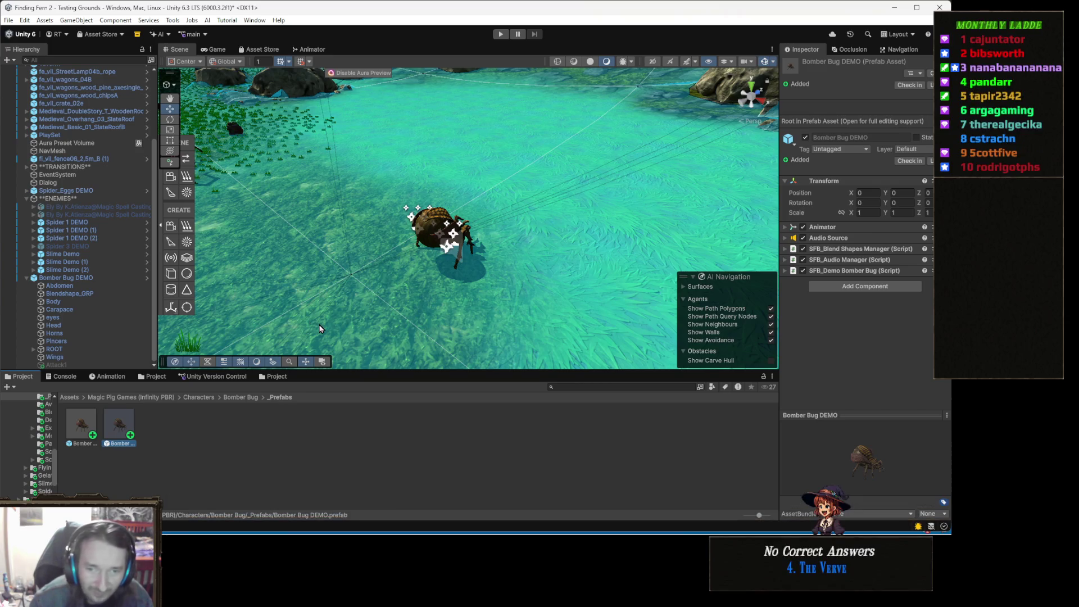
{"action": "left_click_drag", "start_coordinate": [452, 268], "coordinate": [542, 231]}
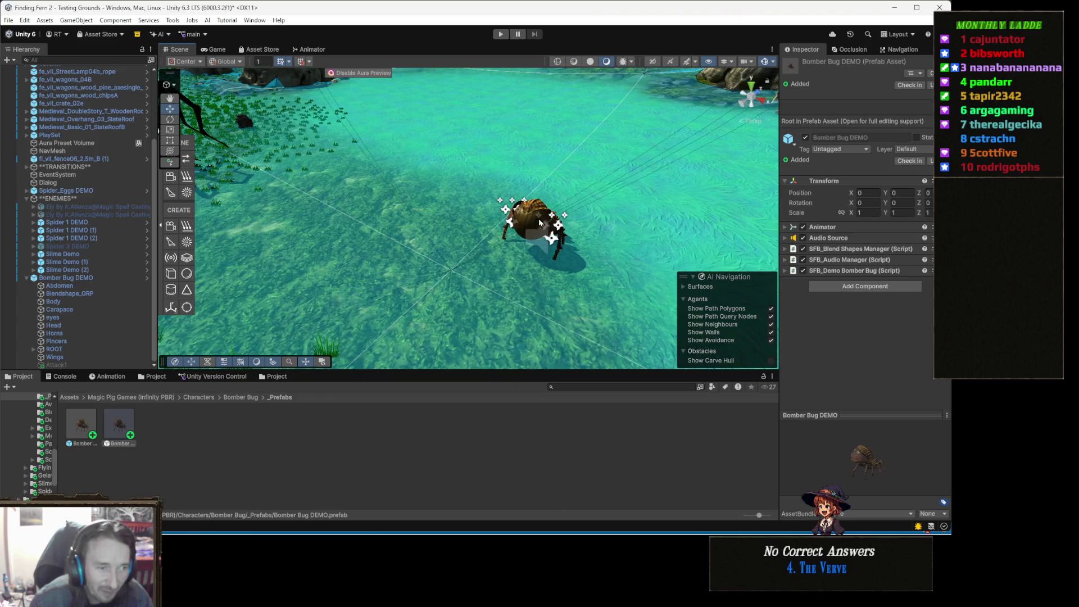
{"action": "left_click", "coordinate": [542, 230]}
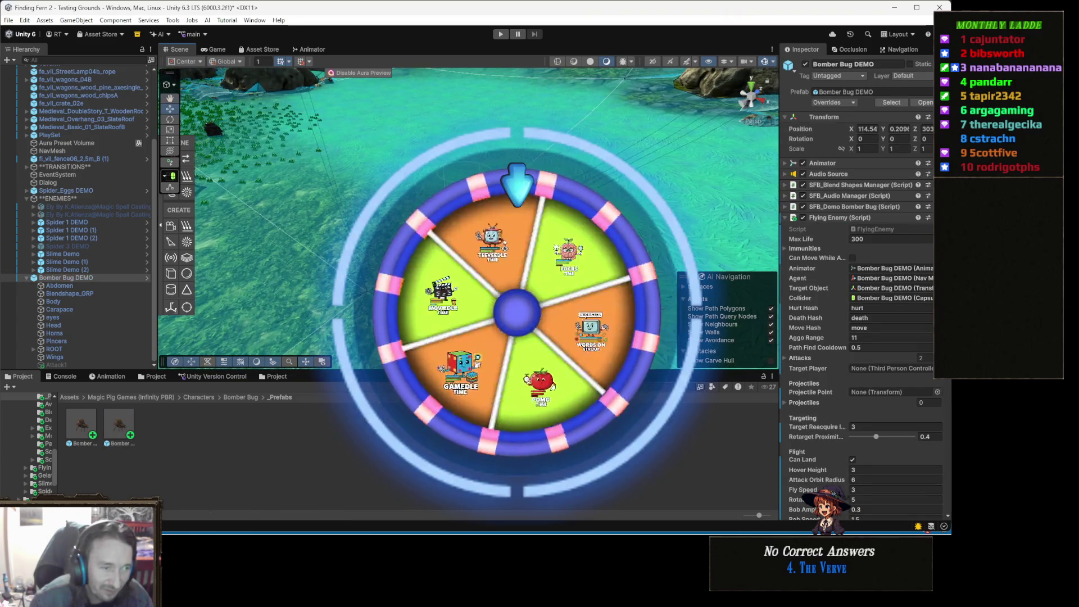
- Duplicate Bomber Bug DEMO twice, moving the first copy to a new spot and switching to rotation
{"action": "key", "text": "ctrl+d"}
{"action": "mouse_move", "coordinate": [541, 231]}
{"action": "left_mouse_down"}
{"action": "mouse_move", "coordinate": [621, 185]}
{"action": "mouse_move", "coordinate": [494, 121]}
{"action": "mouse_move", "coordinate": [497, 138]}
{"action": "left_mouse_up"}
{"action": "key", "text": "ctrl+d"}
{"action": "key", "text": "e"}
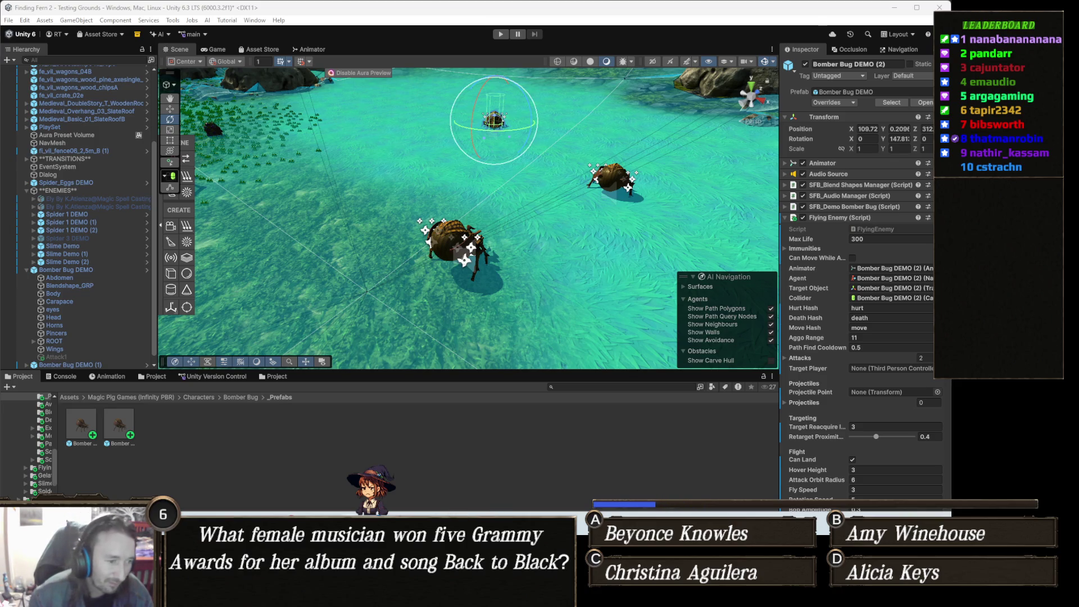
{"action": "mouse_move", "coordinate": [373, 595]}
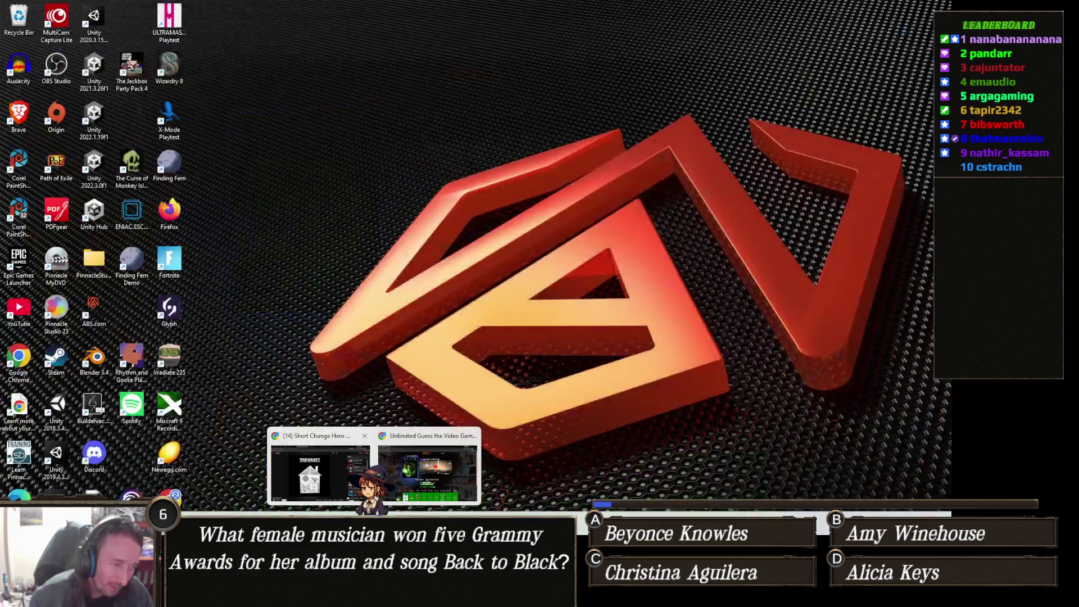
- Bring the Chrome window with Gamedle's solved Alien: Isolation page to the front
{"action": "left_click", "coordinate": [427, 471]}
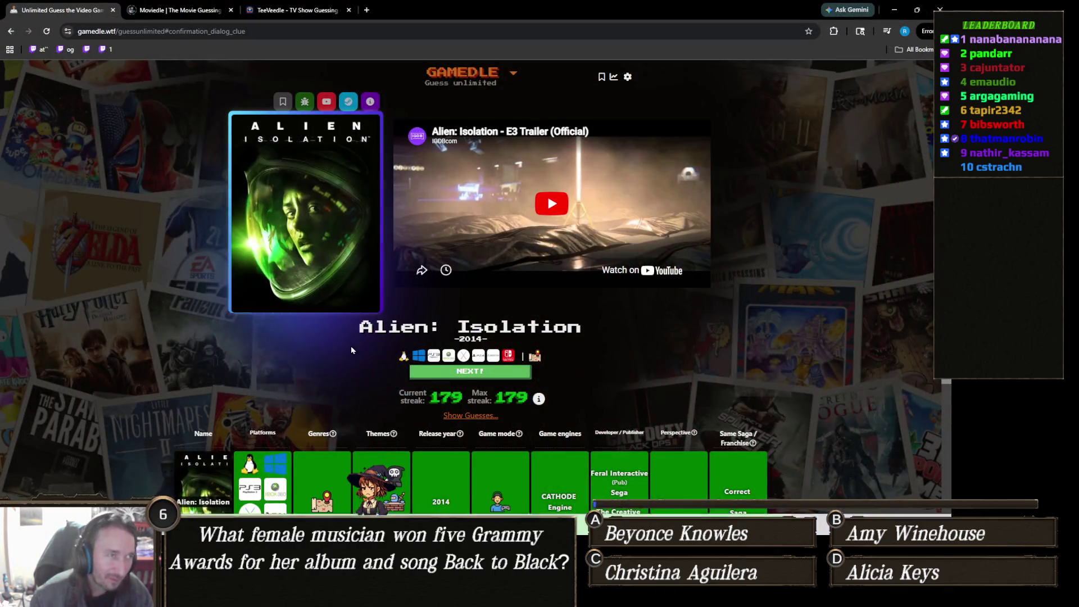
{"action": "mouse_move", "coordinate": [301, 10]}
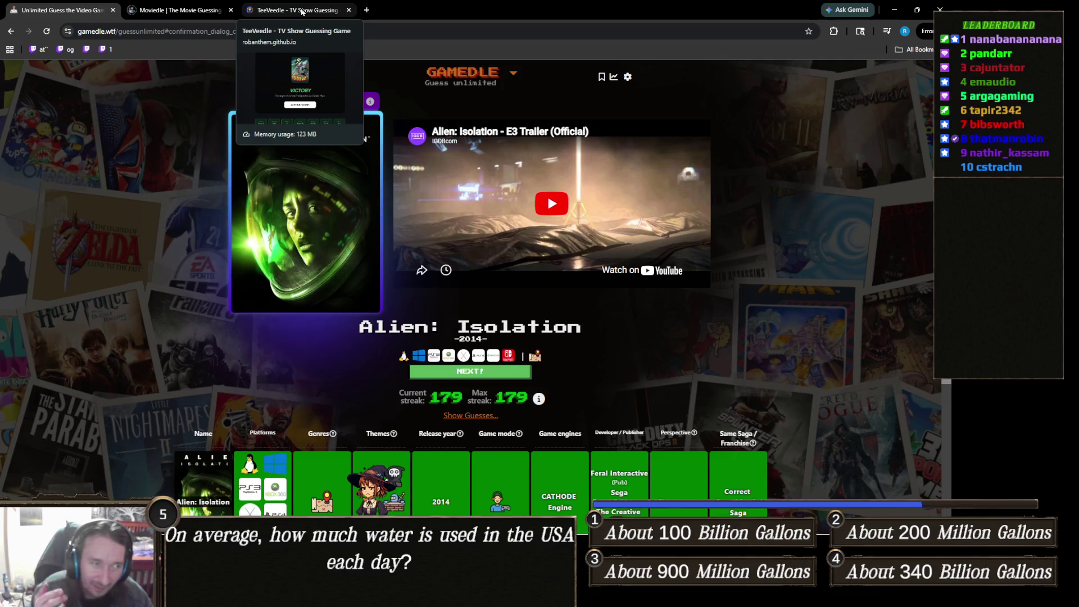
- Open the Moviedle archive and step its calendar back to April 2025
{"action": "left_click", "coordinate": [203, 14]}
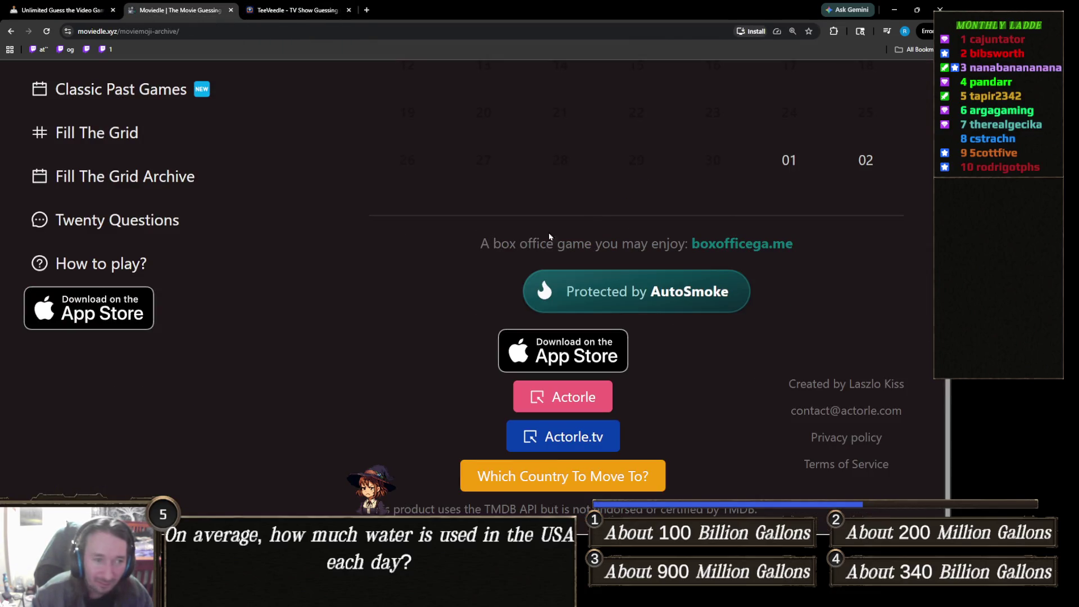
{"action": "scroll", "coordinate": [416, 268], "scroll_direction": "up", "scroll_amount": 5}
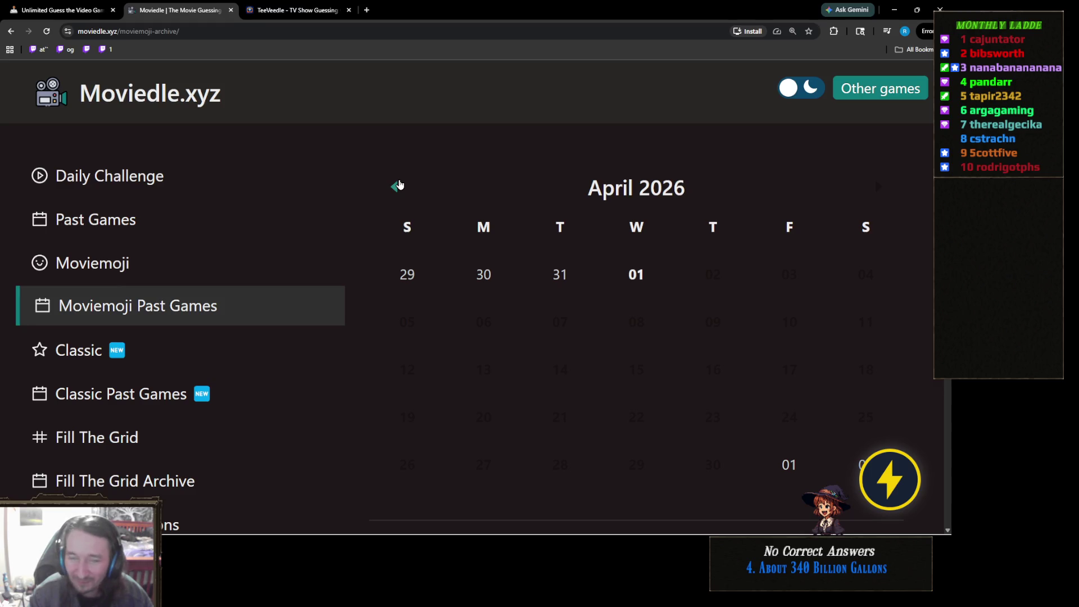
{"action": "double_click", "coordinate": [399, 184]}
{"action": "triple_click", "coordinate": [399, 184]}
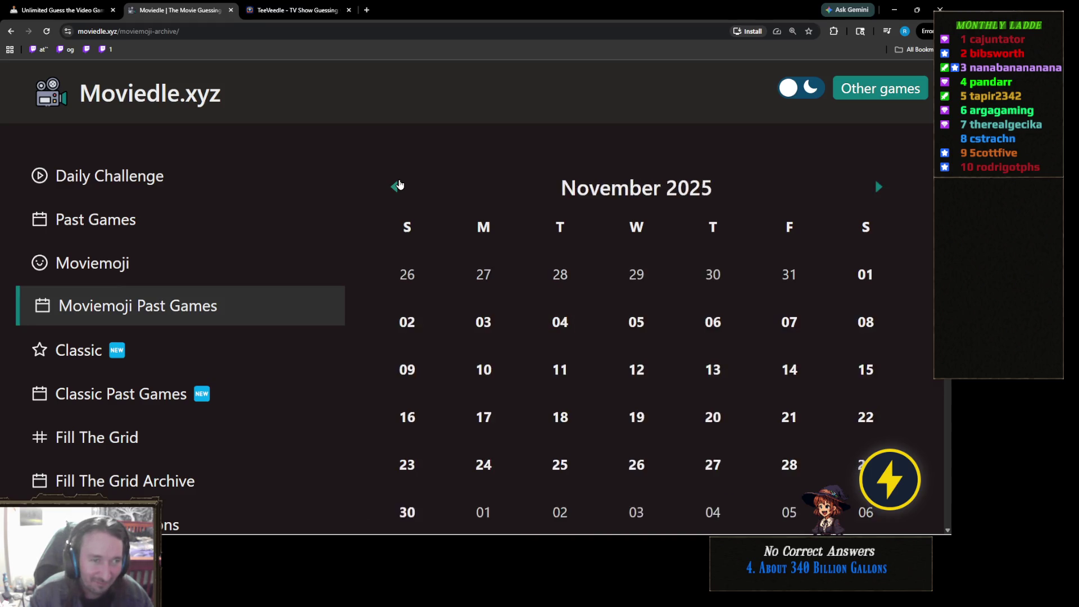
{"action": "double_click", "coordinate": [398, 184]}
{"action": "left_click", "coordinate": [399, 185]}
{"action": "left_click", "coordinate": [399, 184]}
{"action": "left_click", "coordinate": [399, 184]}
{"action": "left_click", "coordinate": [399, 184]}
{"action": "left_click", "coordinate": [399, 184]}
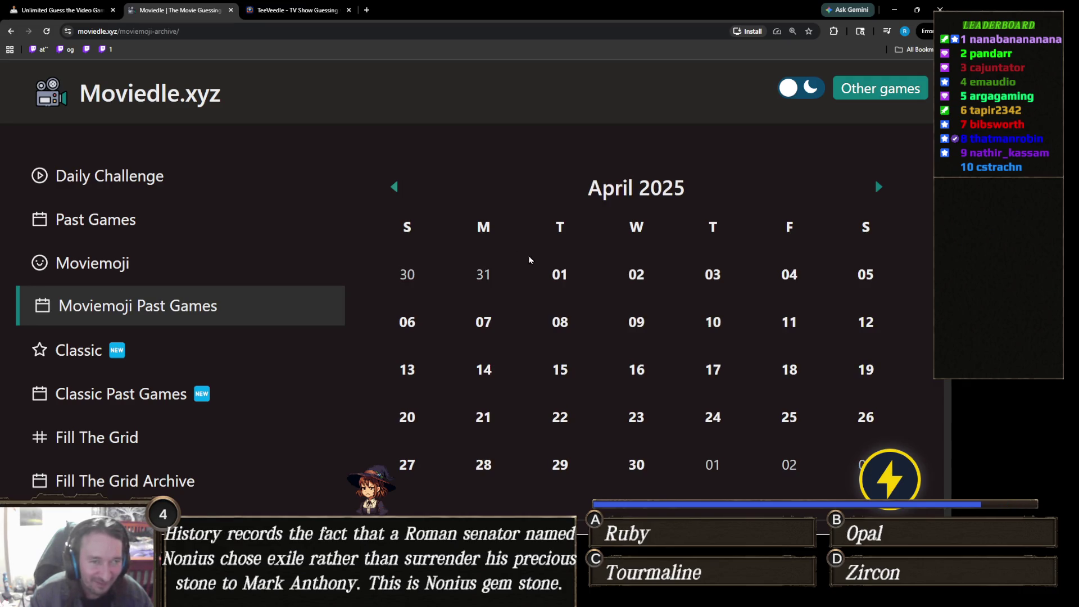
- Open the April 23 Moviemoji puzzle (Django Unchained), then switch to TeeVeedle
{"action": "scroll", "coordinate": [627, 385], "scroll_direction": "down", "scroll_amount": 1}
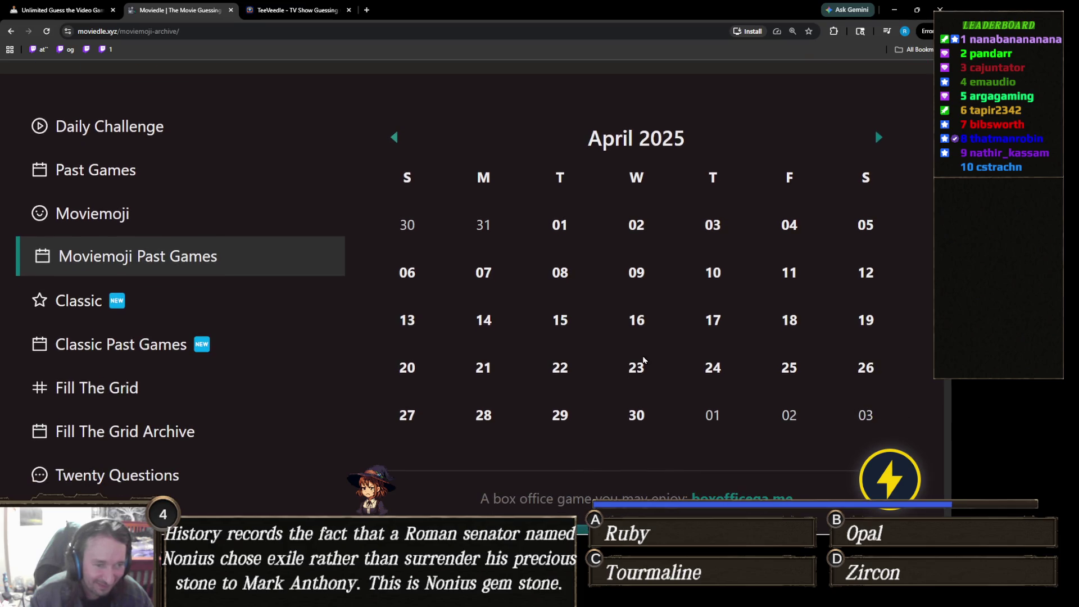
{"action": "scroll", "coordinate": [641, 365], "scroll_direction": "down", "scroll_amount": 2}
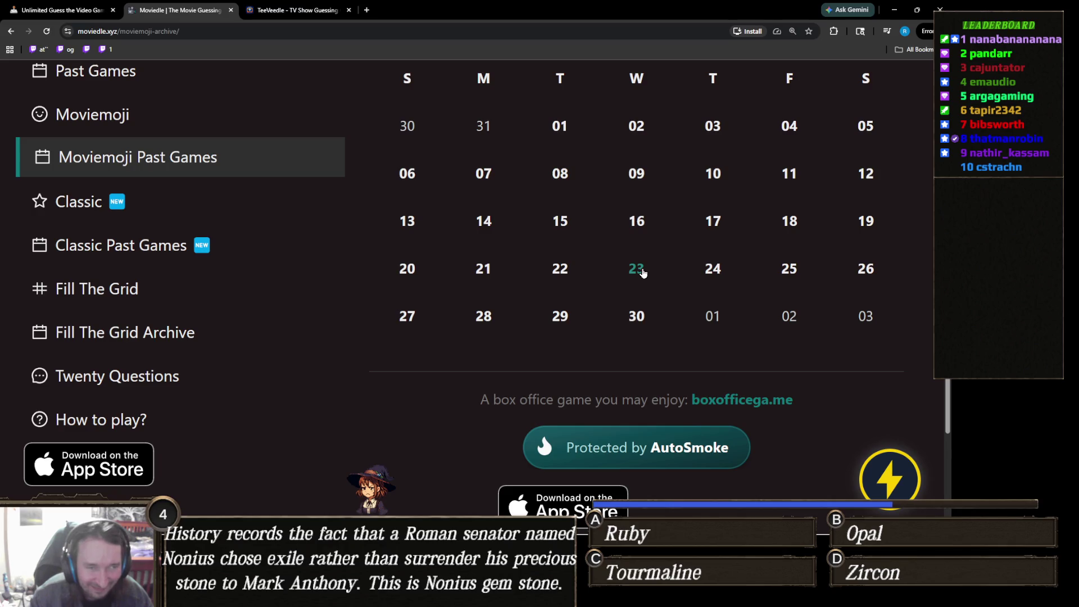
{"action": "left_click", "coordinate": [642, 273]}
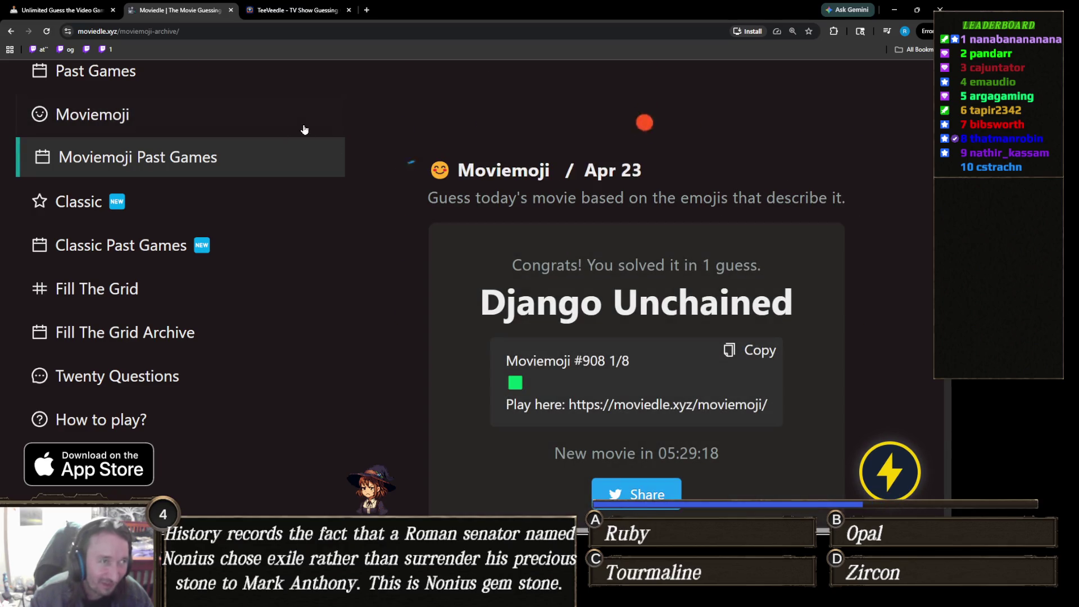
{"action": "left_click", "coordinate": [298, 9]}
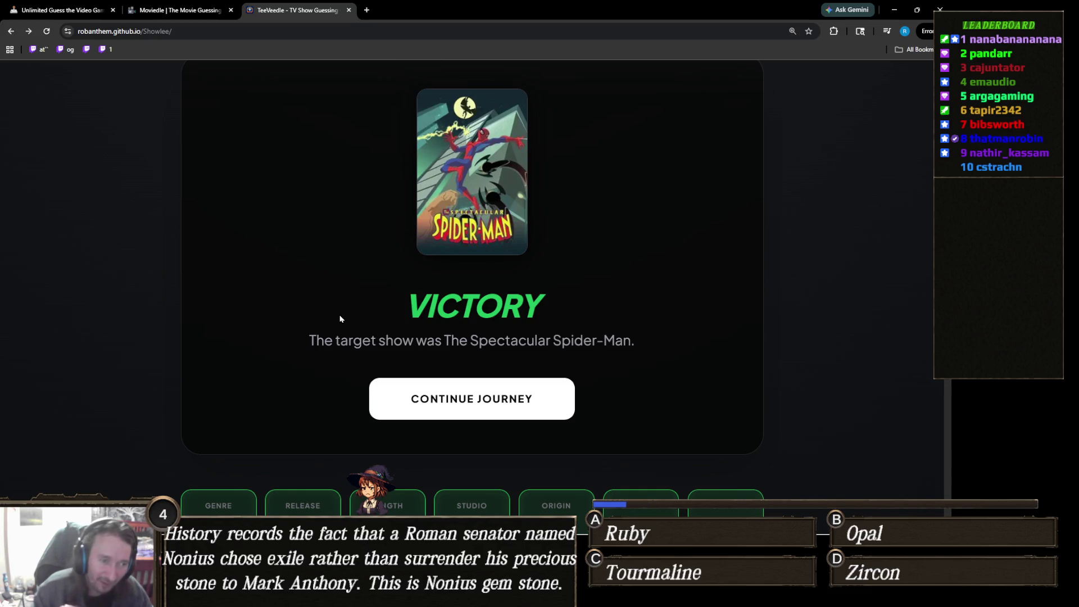
- Highlight the victory line naming The Spectacular Spider-Man as the target show
{"action": "mouse_move", "coordinate": [639, 342]}
{"action": "left_mouse_down"}
{"action": "mouse_move", "coordinate": [491, 329]}
{"action": "mouse_move", "coordinate": [307, 339]}
{"action": "left_mouse_up"}
{"action": "left_click", "coordinate": [371, 334]}
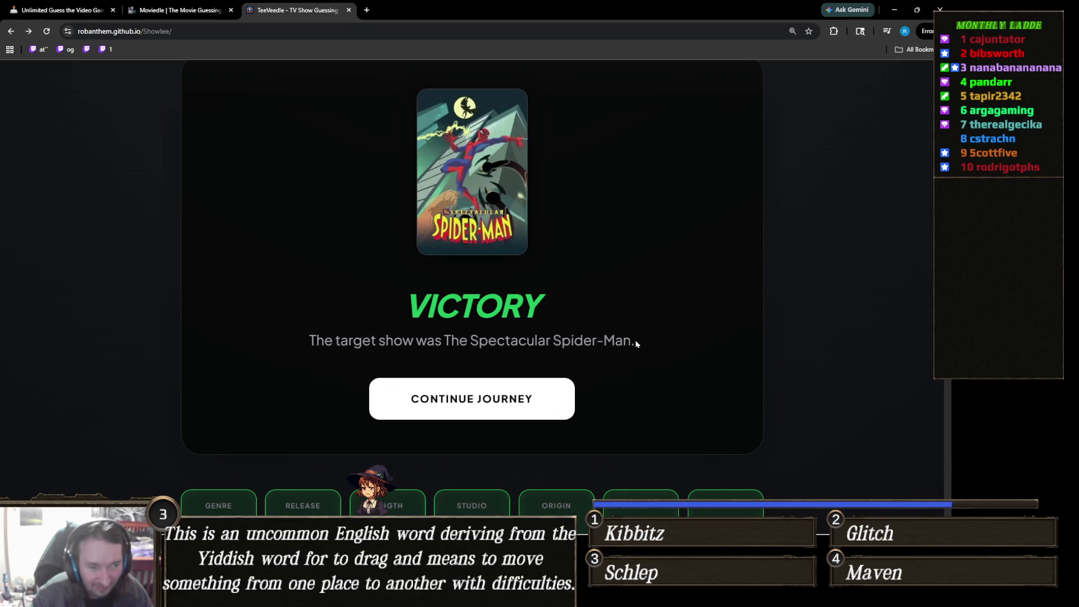
{"action": "left_click_drag", "start_coordinate": [641, 343], "coordinate": [308, 338]}
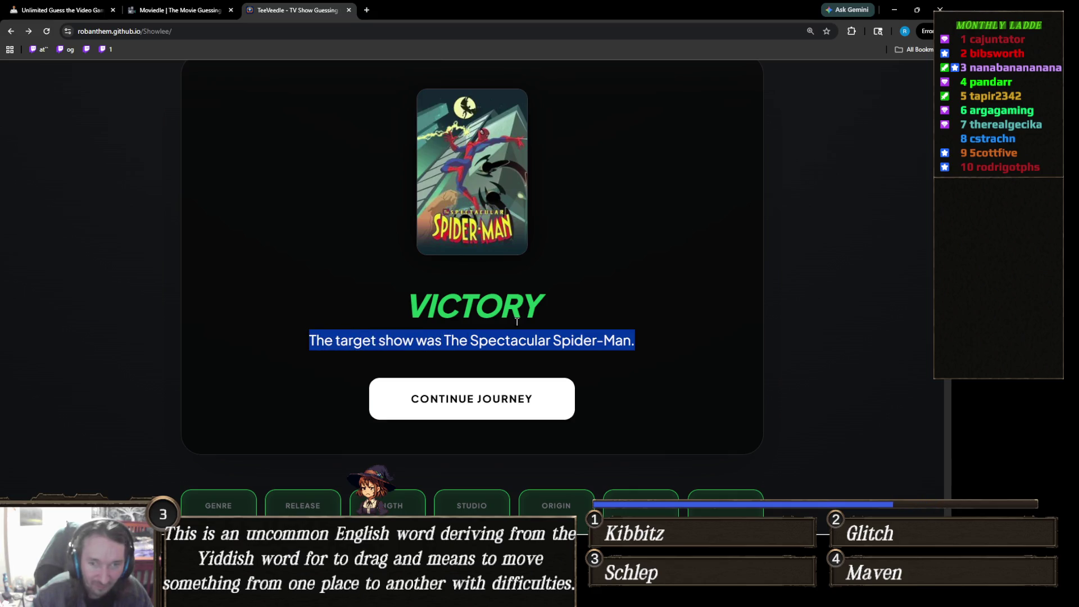